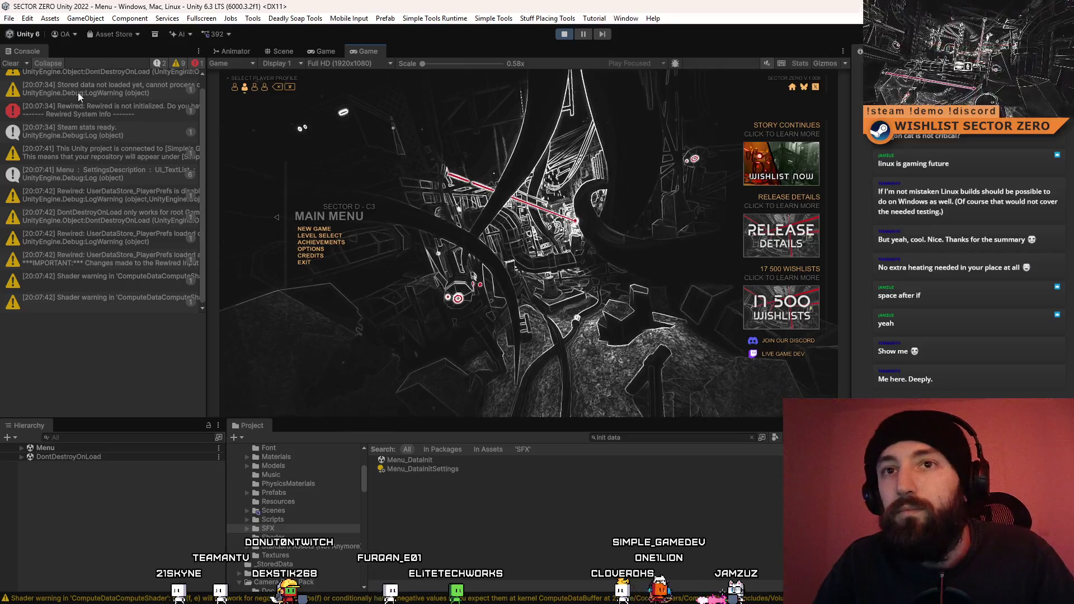
# Clear all log entries from the Console.
pyautogui.click(11, 63)
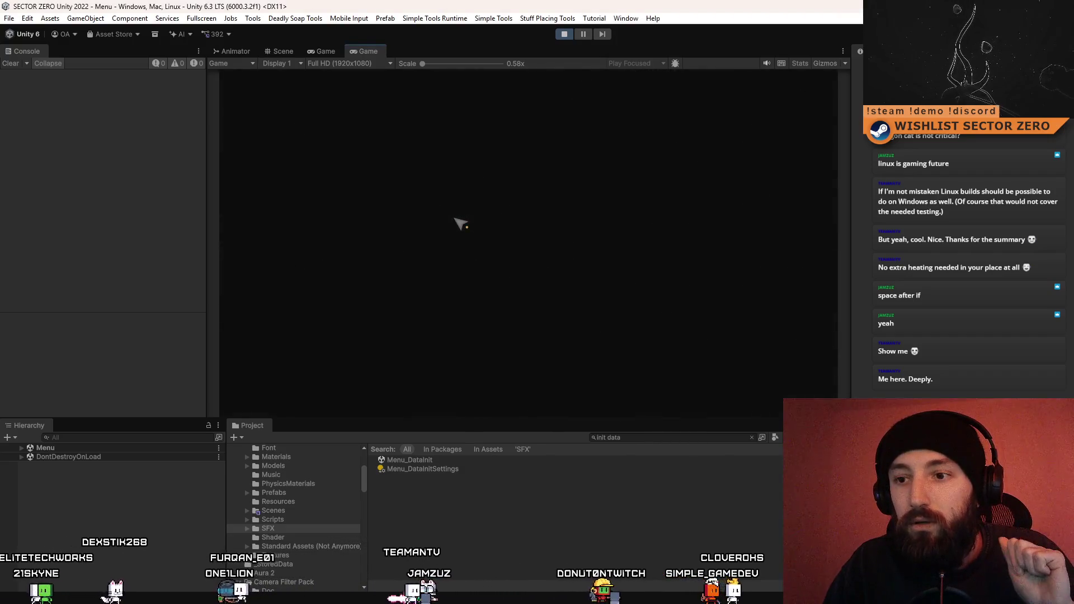
# Confirm deleting the game's save data in the running menu.
pyautogui.click(501, 261)
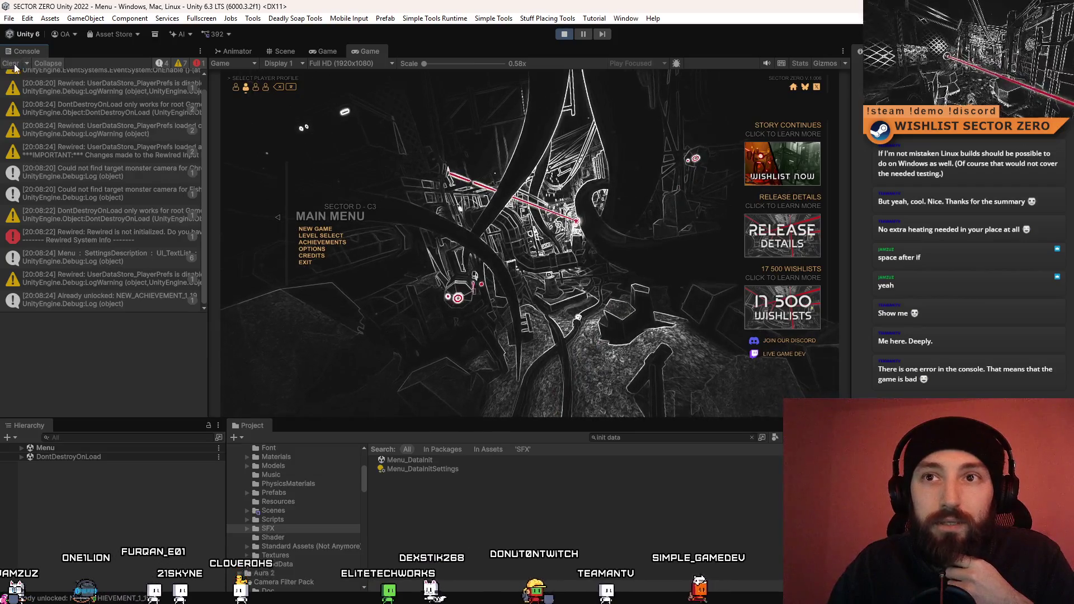
# Widen the Game view by moving the Console/Game splitter left.
pyautogui.moveTo(209, 130); pyautogui.dragTo(139, 136)
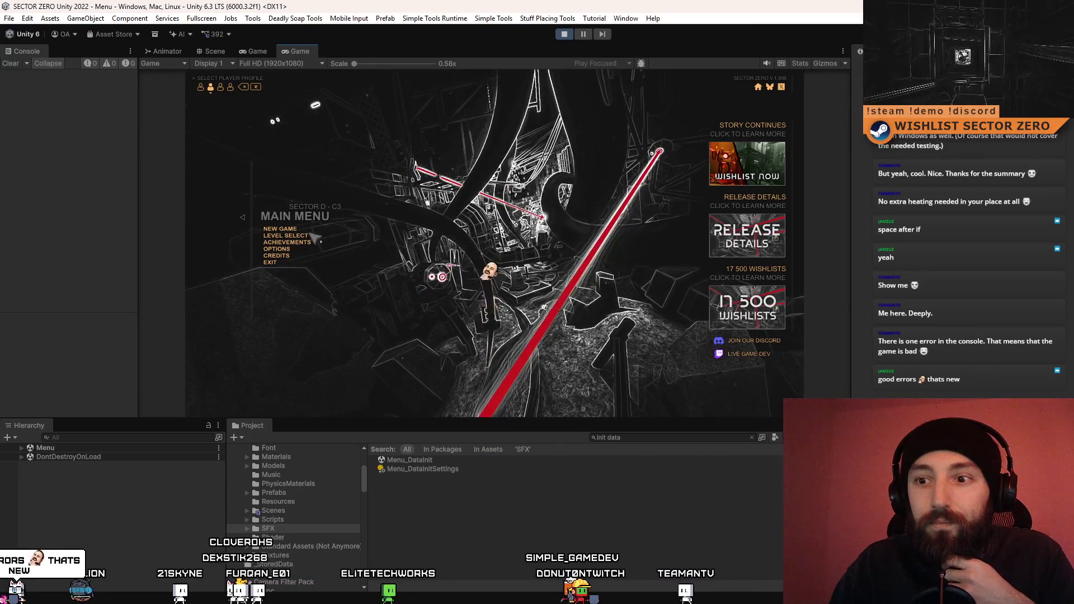
# Make the Game view taller by lowering the splitter beneath it.
pyautogui.moveTo(392, 419); pyautogui.dragTo(395, 446)
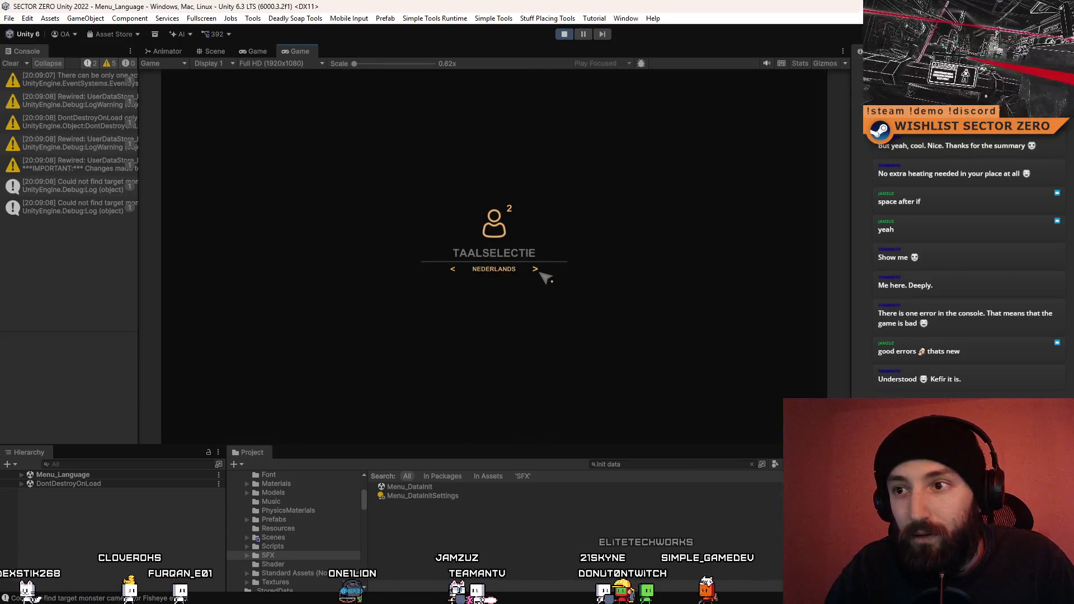
# Cycle the game language forward past Italiano, Polski and Română to Slovenčina, then confirm it.
pyautogui.click(541, 273)
pyautogui.click(540, 273)
pyautogui.click(540, 273)
pyautogui.click(540, 273)
pyautogui.click(540, 273)
pyautogui.click(540, 273)
pyautogui.click(541, 273)
pyautogui.click(540, 273)
pyautogui.click(541, 273)
pyautogui.click(541, 273)
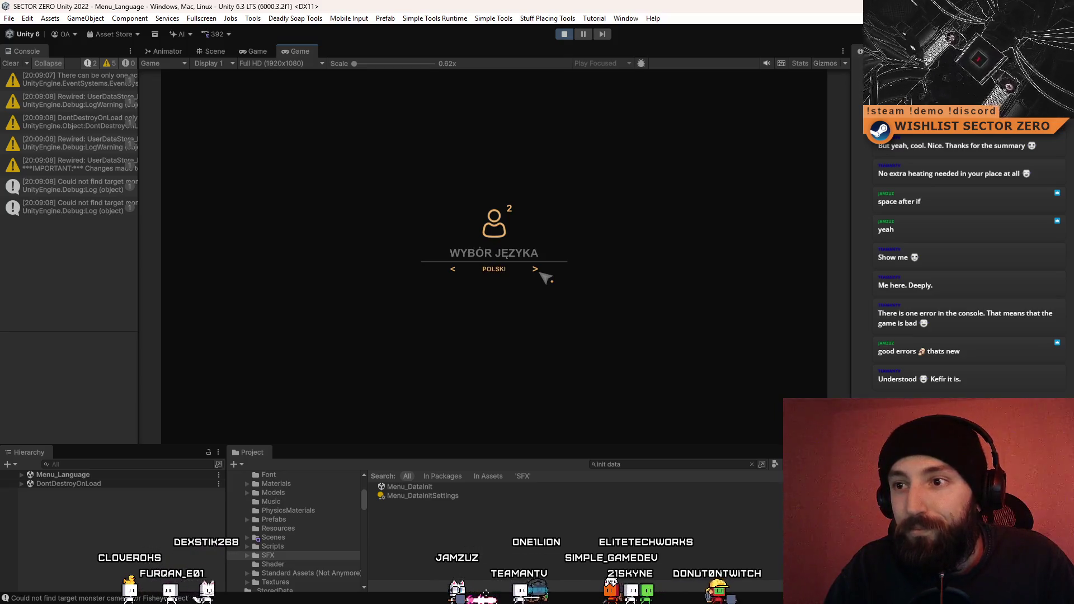
pyautogui.click(540, 273)
pyautogui.click(540, 273)
pyautogui.click(541, 273)
pyautogui.click(540, 273)
pyautogui.click(541, 273)
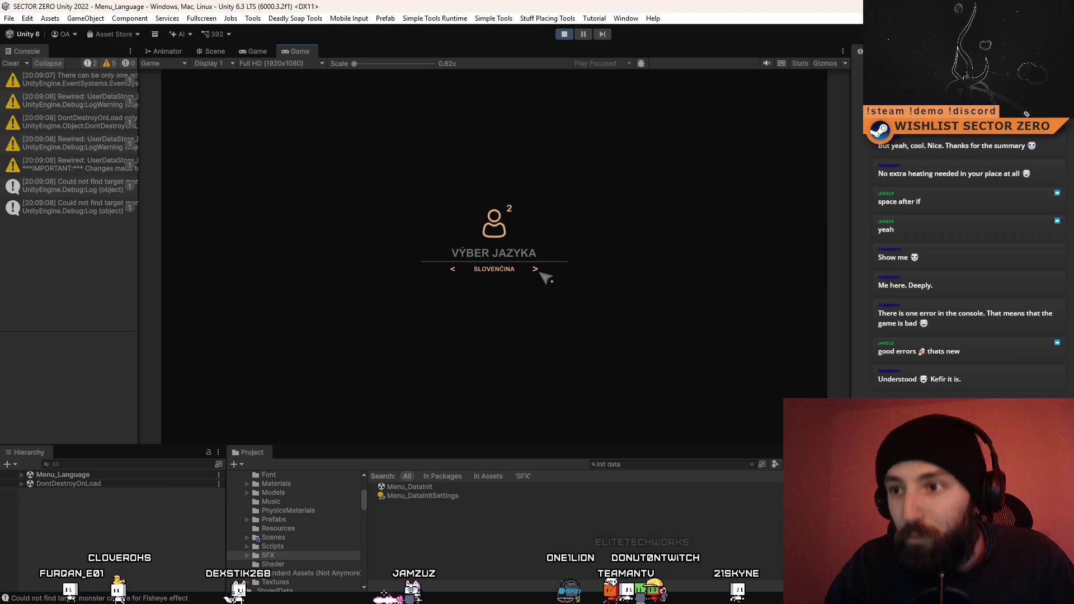
pyautogui.click(494, 272)
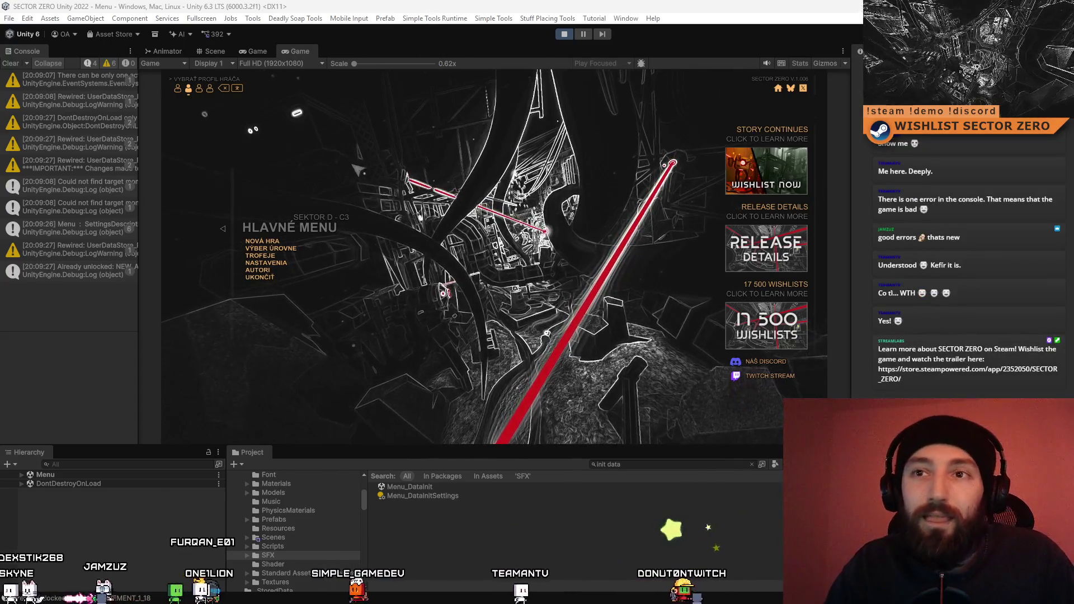
# Clear the Console's warnings and errors.
pyautogui.click(12, 64)
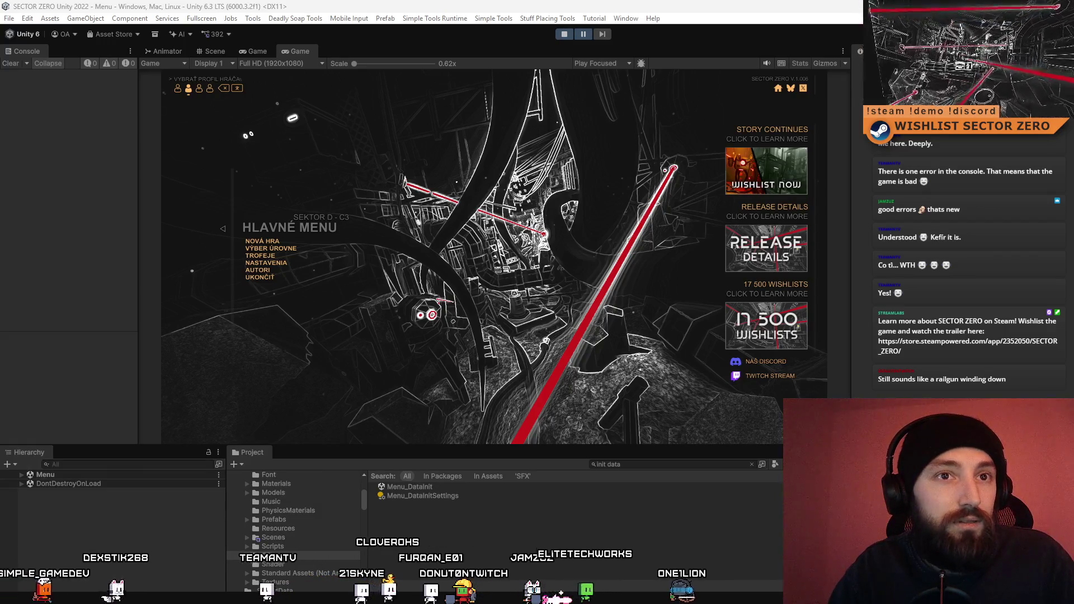
# Bring the browser with the fujara YouTube results to the front.
pyautogui.hotkey('alt', 'Tab')
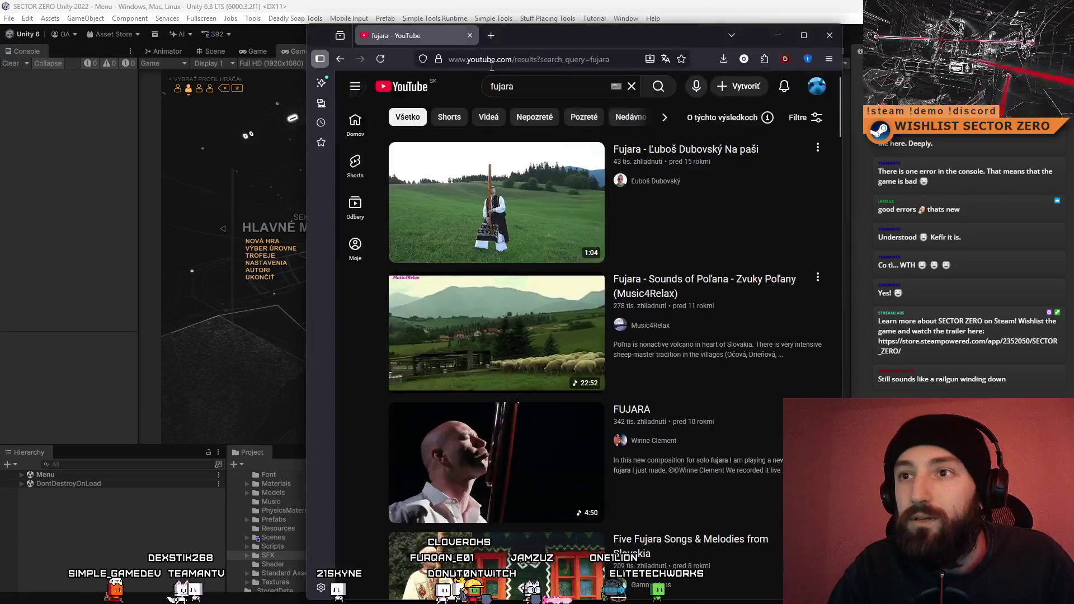
# Play the top fujara video, skip ahead to 0:13 and 0:33, then close the browser.
pyautogui.moveTo(569, 41); pyautogui.dragTo(502, 65)
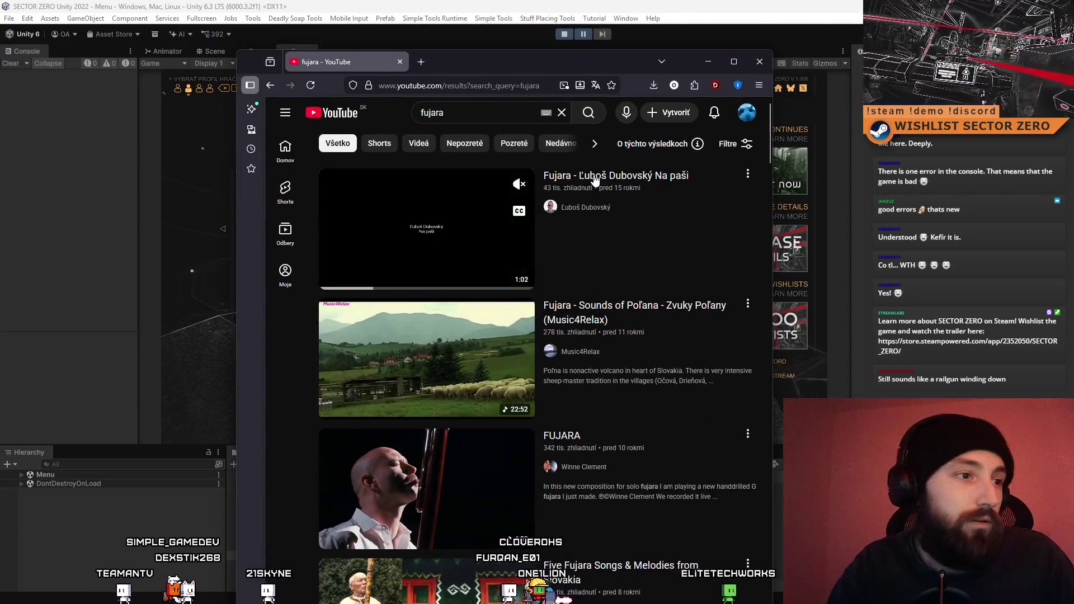
pyautogui.click(596, 178)
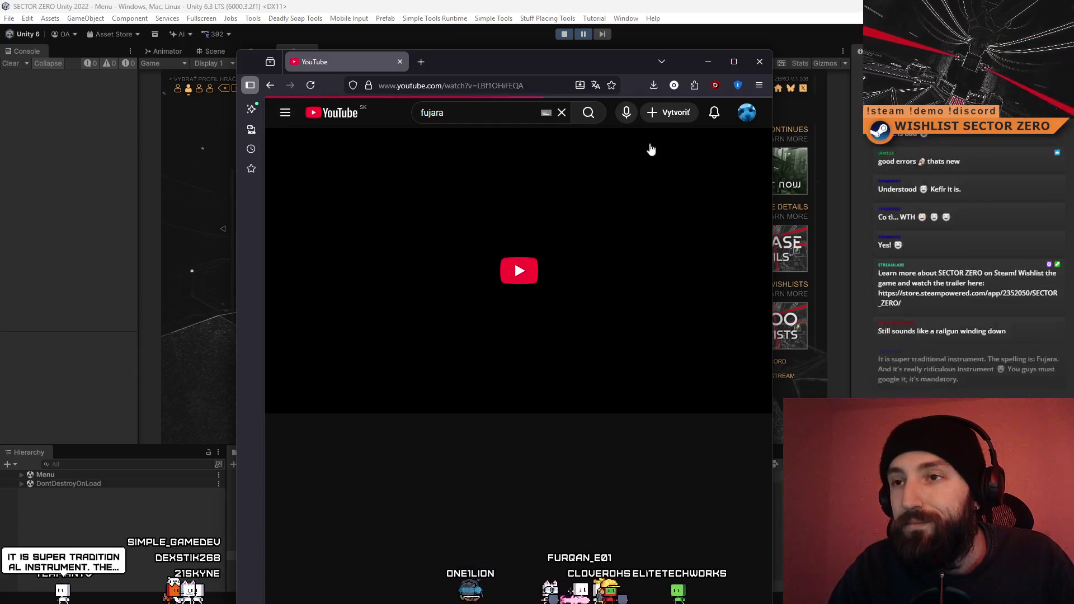
pyautogui.click(381, 381)
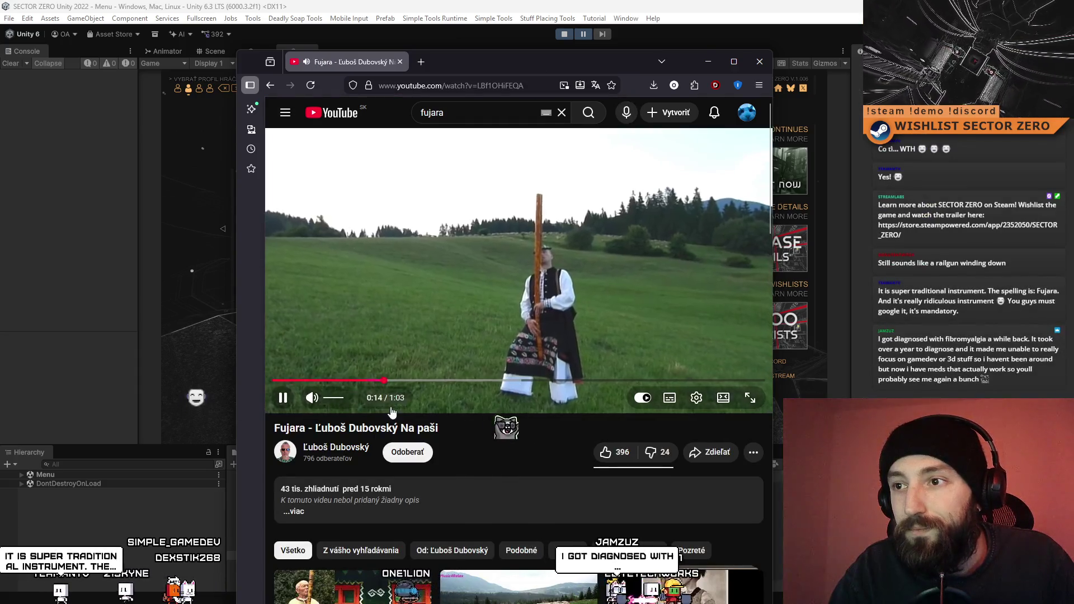
pyautogui.click(536, 381)
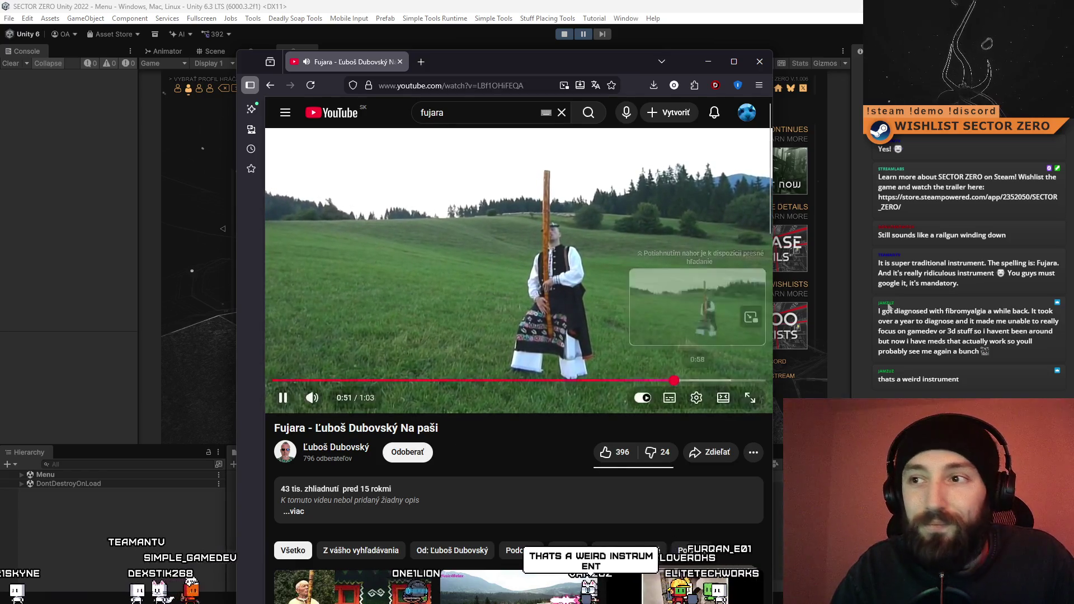
pyautogui.click(761, 65)
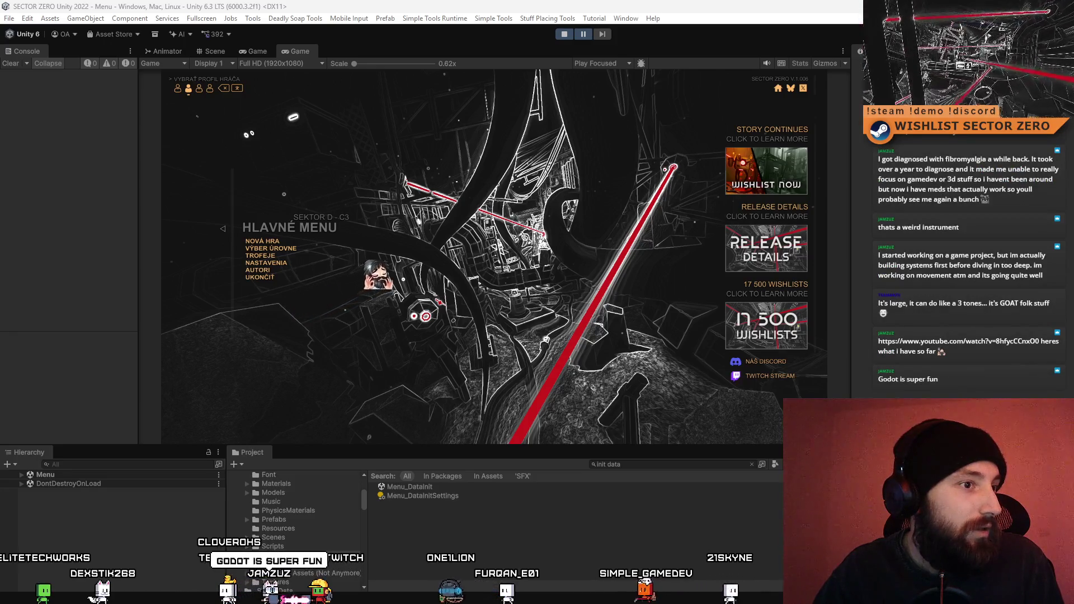
pyautogui.hotkey('alt', 'Tab')
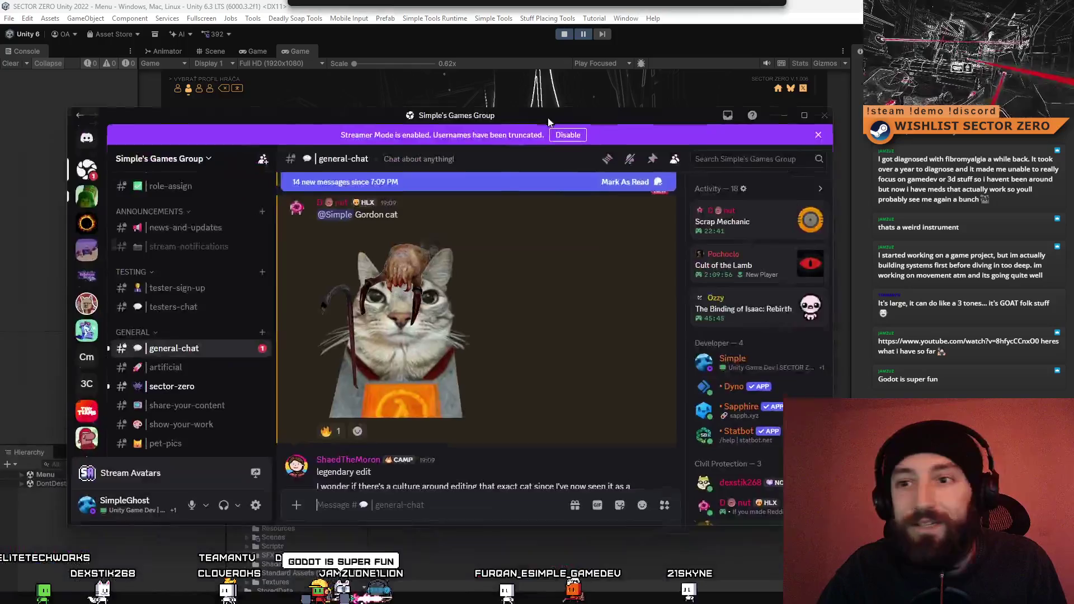
# Save the enlarged Gordon cat image via Save Image, close the viewer and minimize Discord.
pyautogui.click(494, 302)
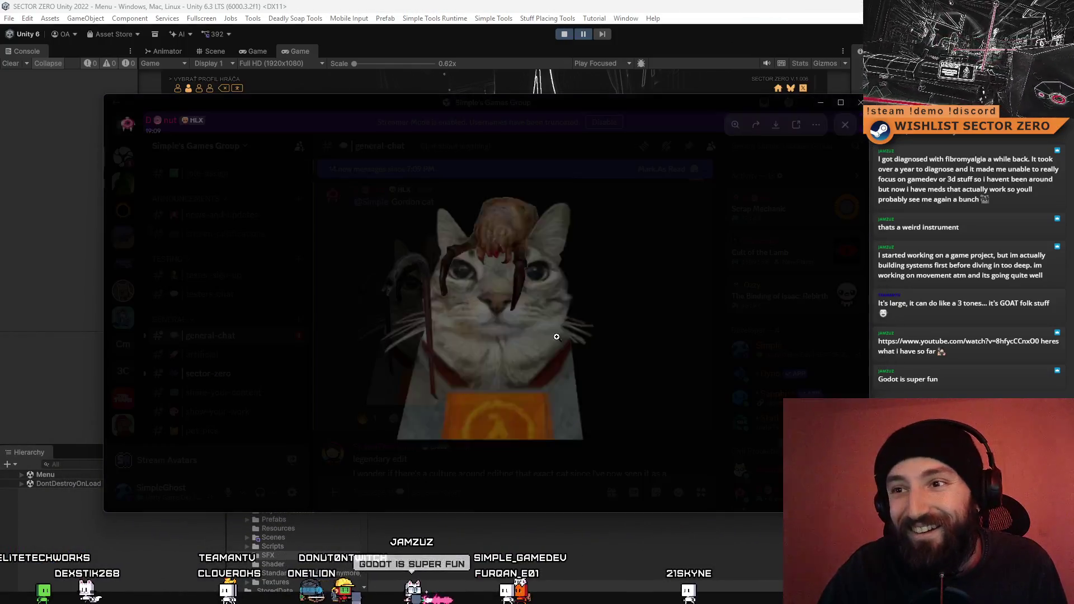
pyautogui.rightClick(511, 286)
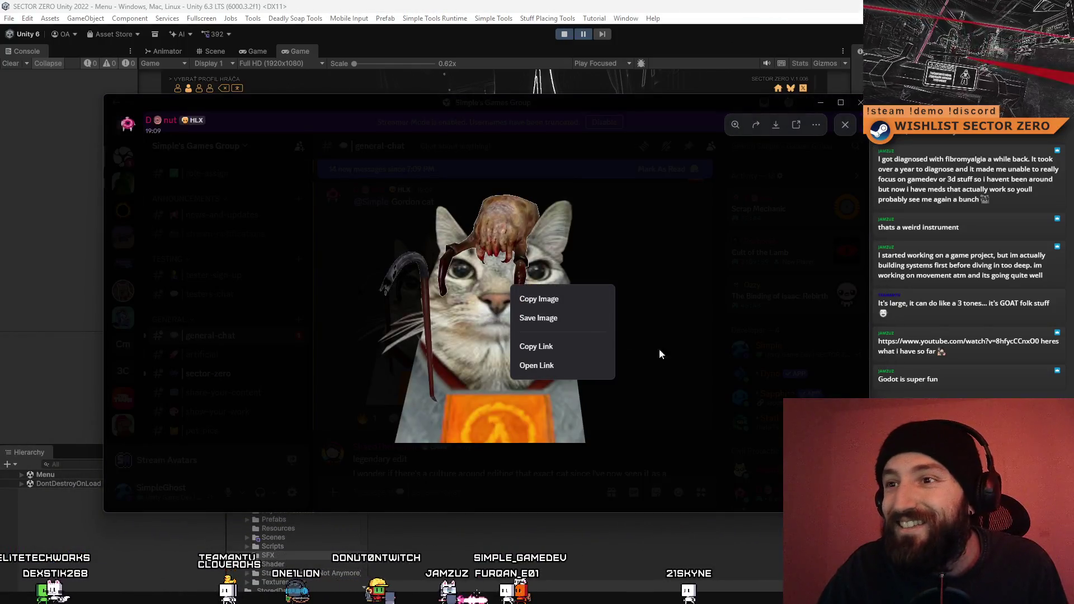
pyautogui.click(574, 325)
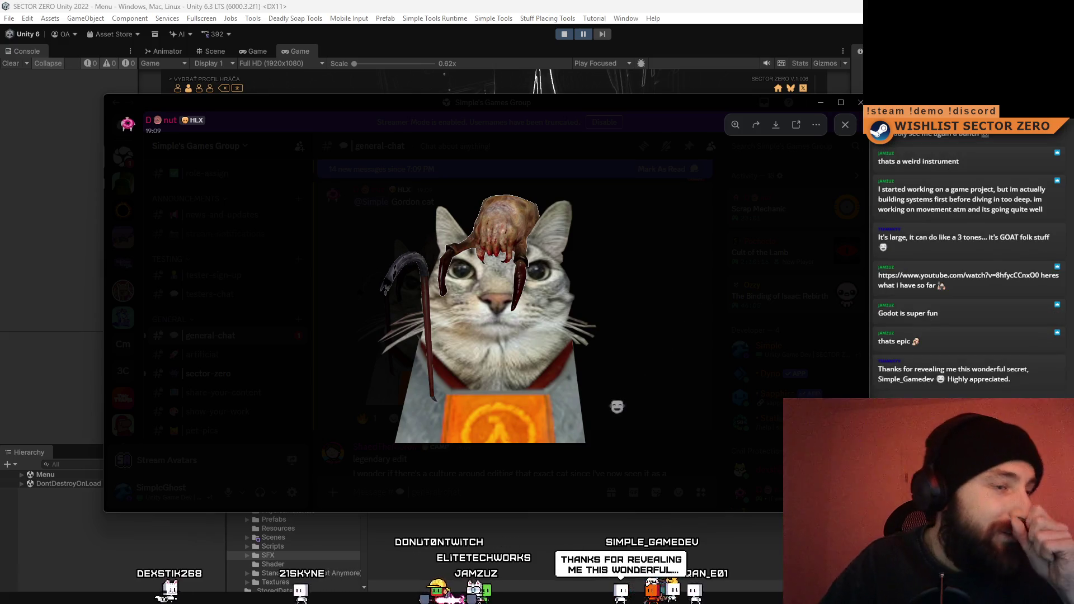
pyautogui.click(775, 124)
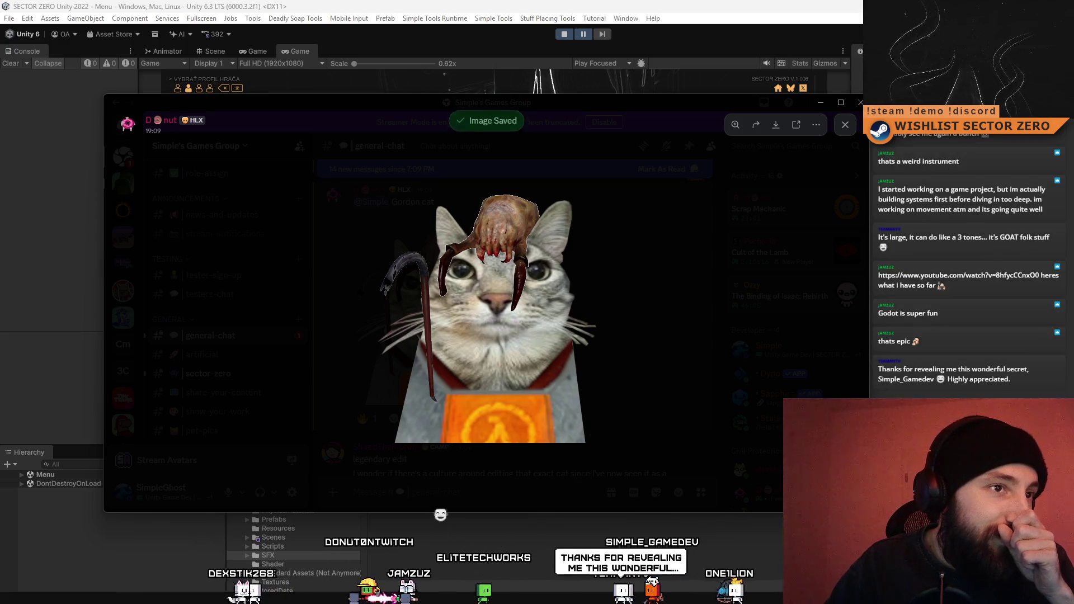
pyautogui.click(338, 211)
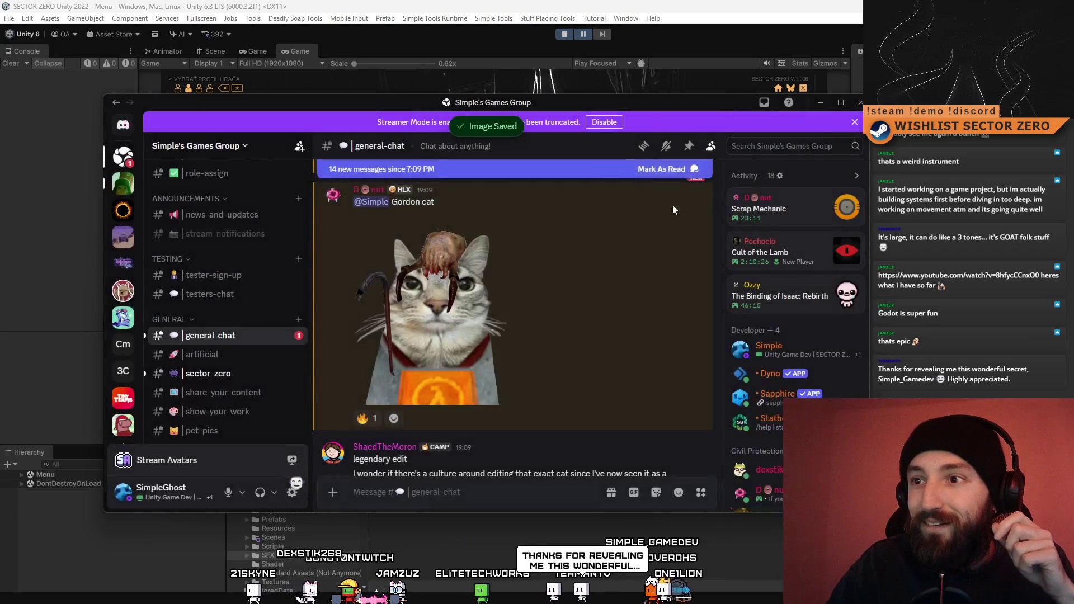
pyautogui.press('super+Down')
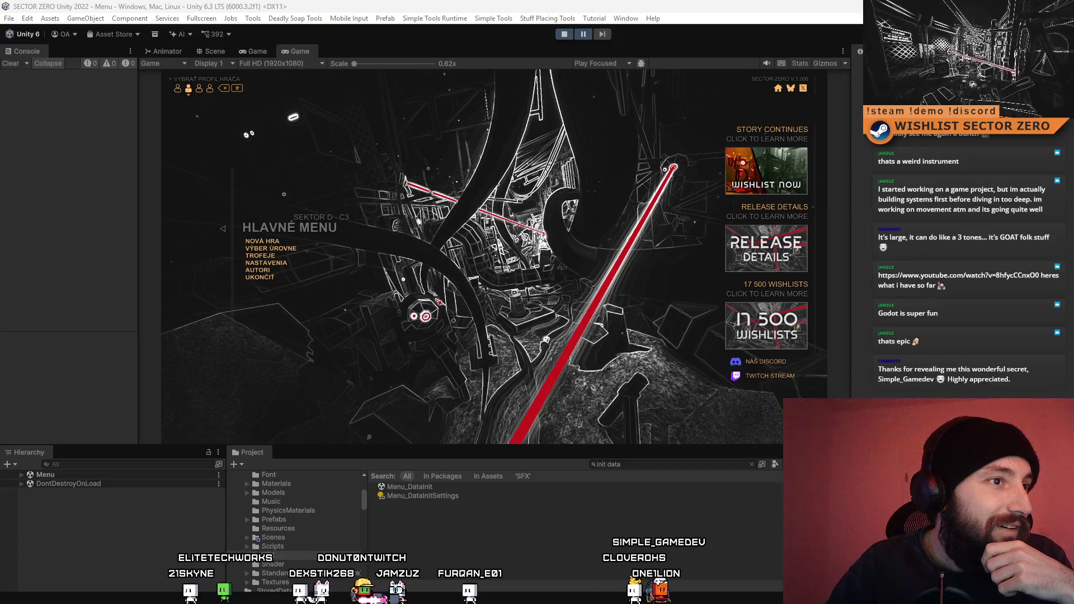
pyautogui.hotkey('alt', 'Tab')
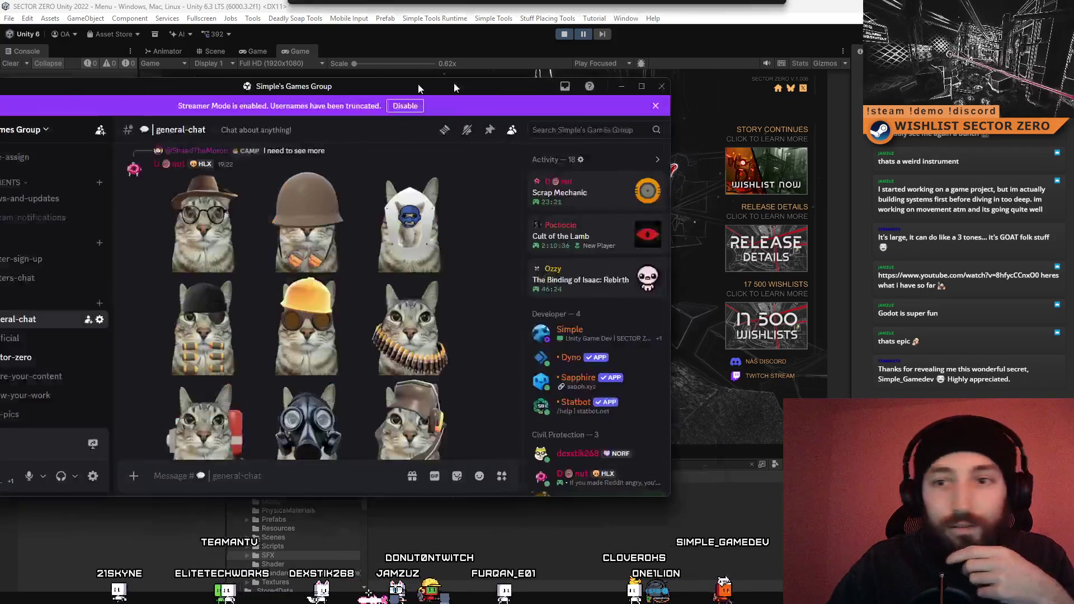
pyautogui.scroll(-2, 547, 200)
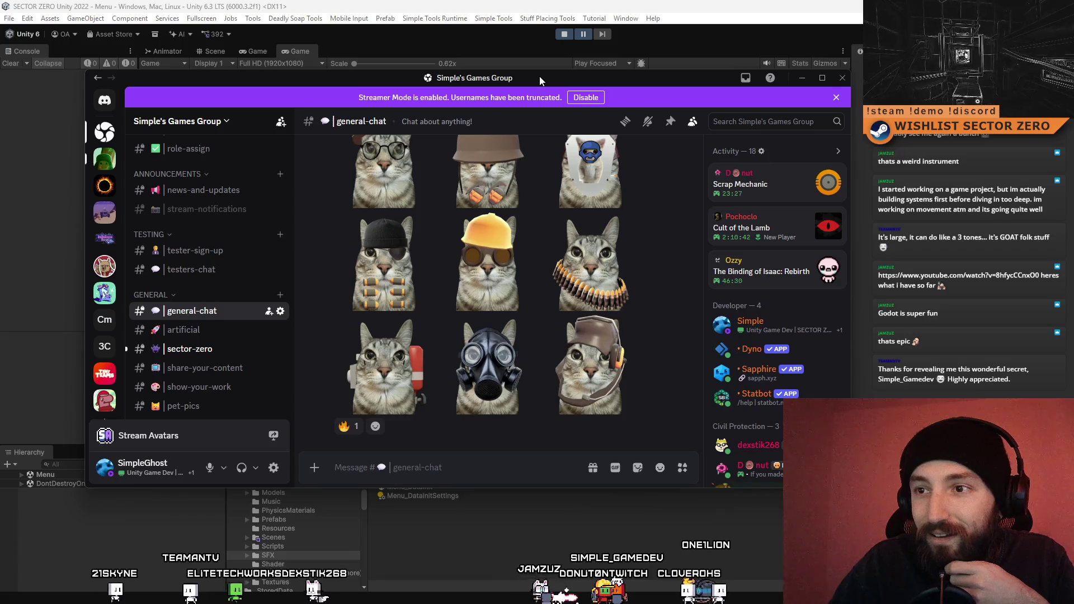
pyautogui.hotkey('alt', 'Tab')
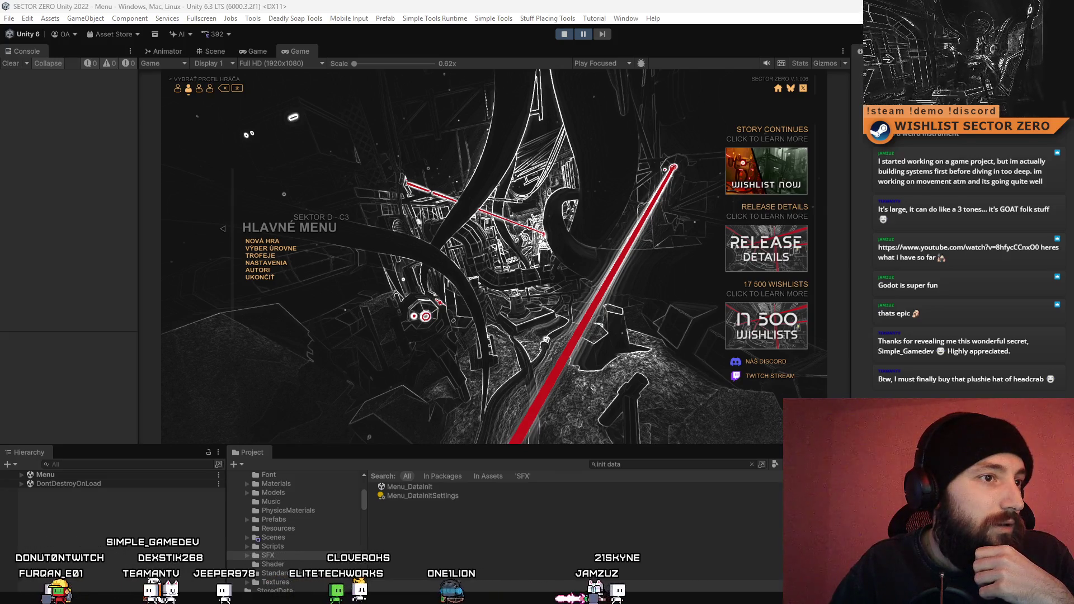
pyautogui.hotkey('alt', 'Tab')
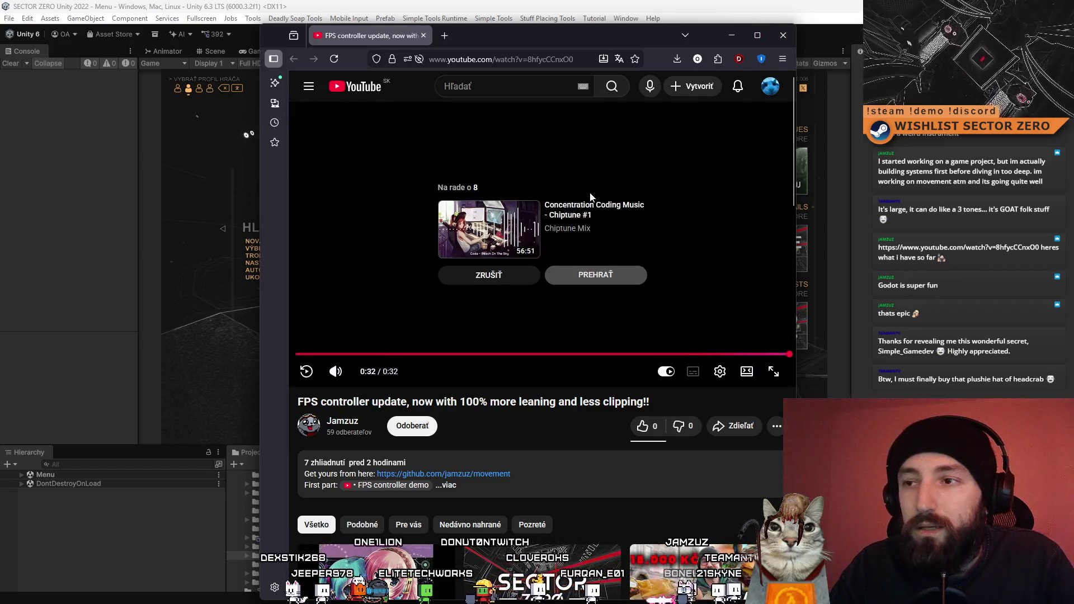
# Give the FPS controller update video a thumbs-up, then close the browser window.
pyautogui.moveTo(581, 38); pyautogui.dragTo(364, 90)
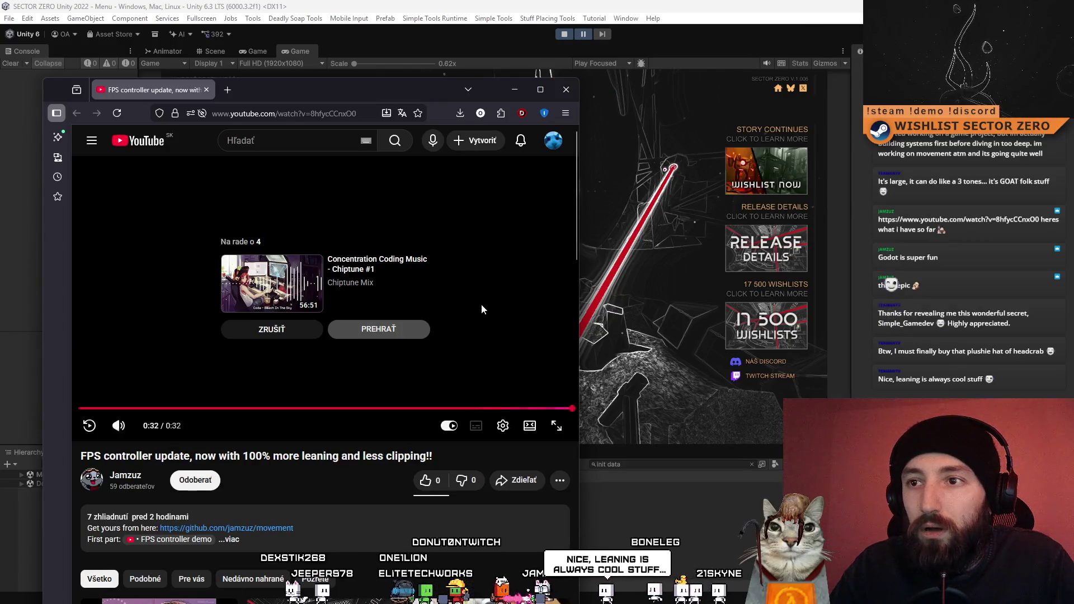
pyautogui.click(425, 480)
pyautogui.moveTo(391, 90); pyautogui.dragTo(387, 119)
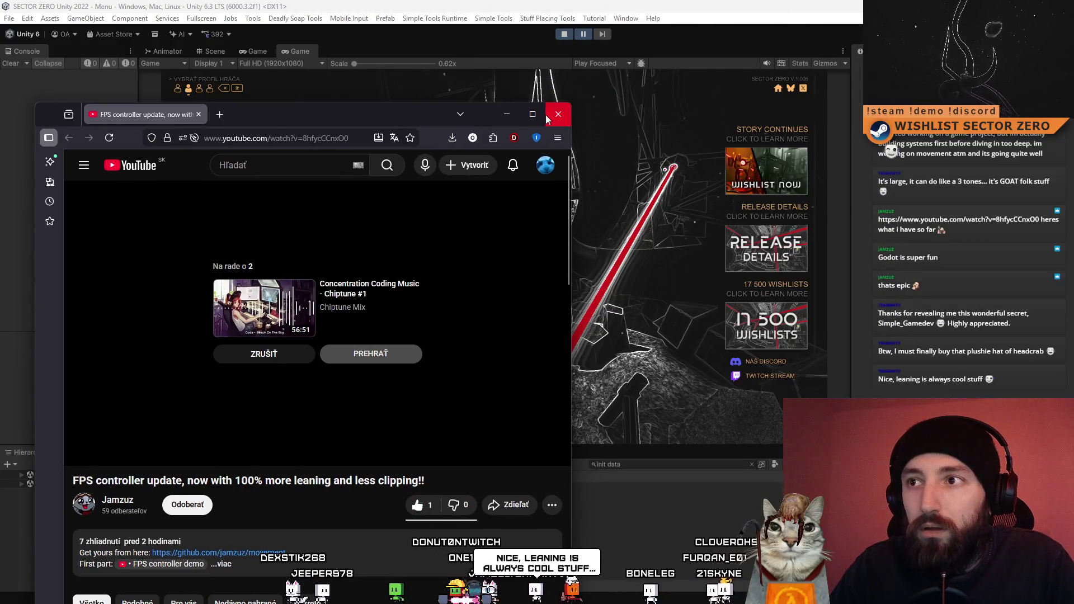
pyautogui.click(553, 118)
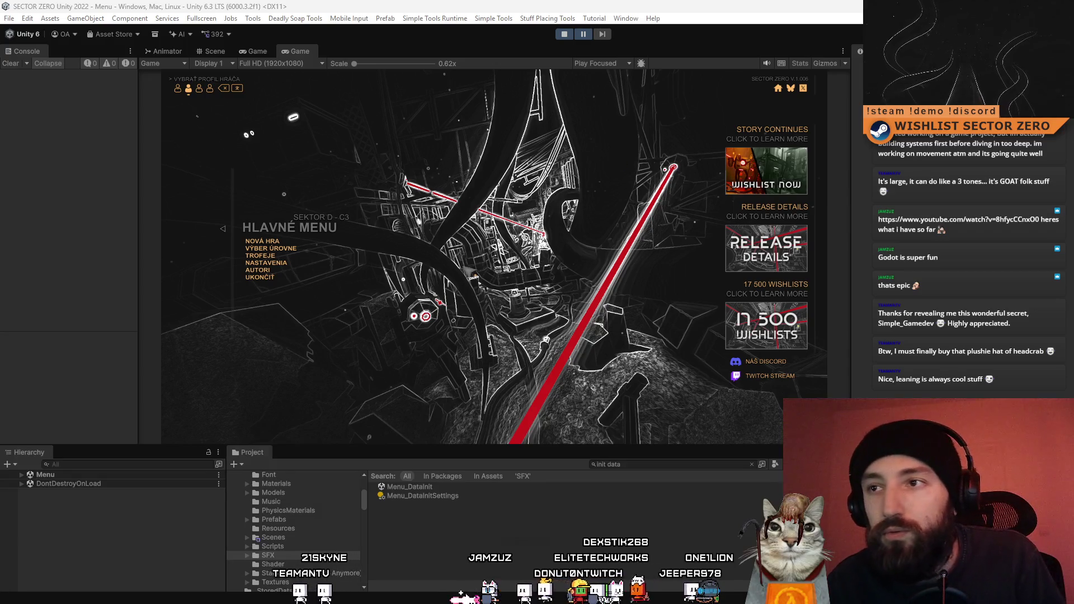
# Pause and resume the menu scene preview, then mute its audio.
pyautogui.click(583, 38)
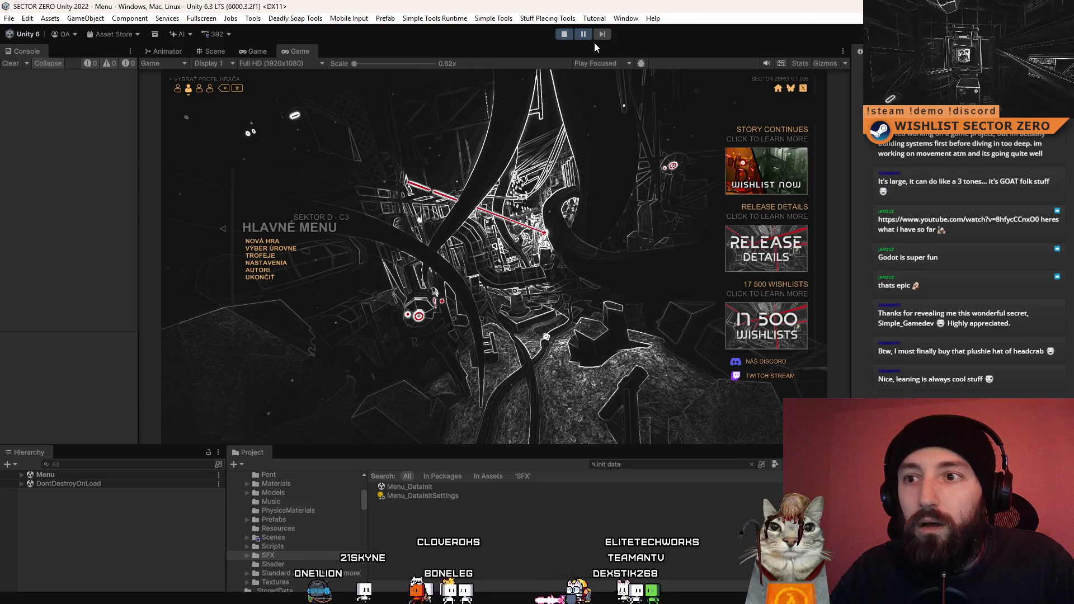
pyautogui.click(768, 65)
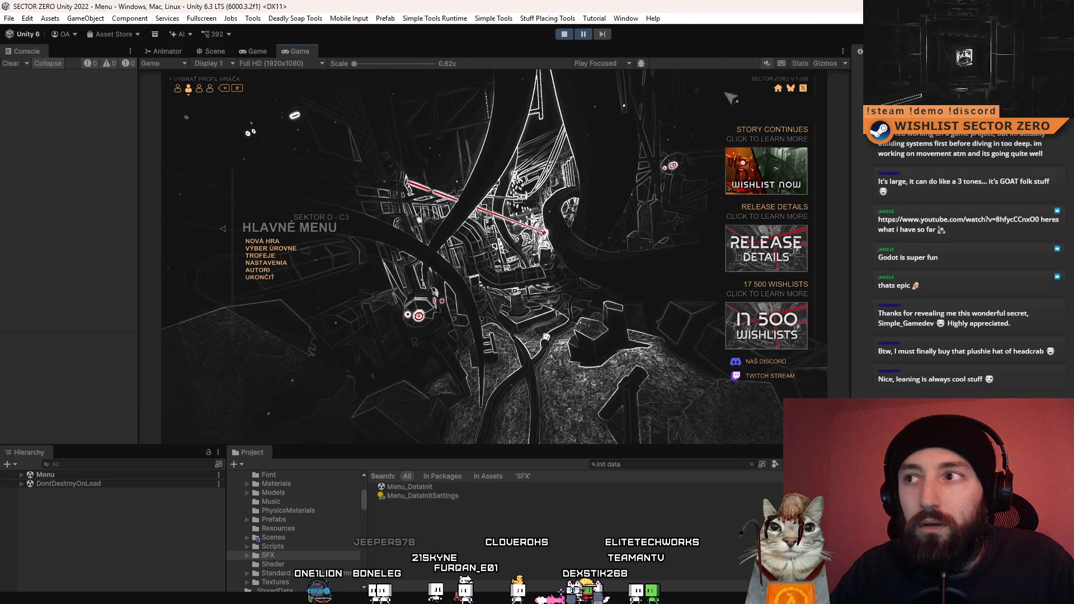
pyautogui.click(582, 35)
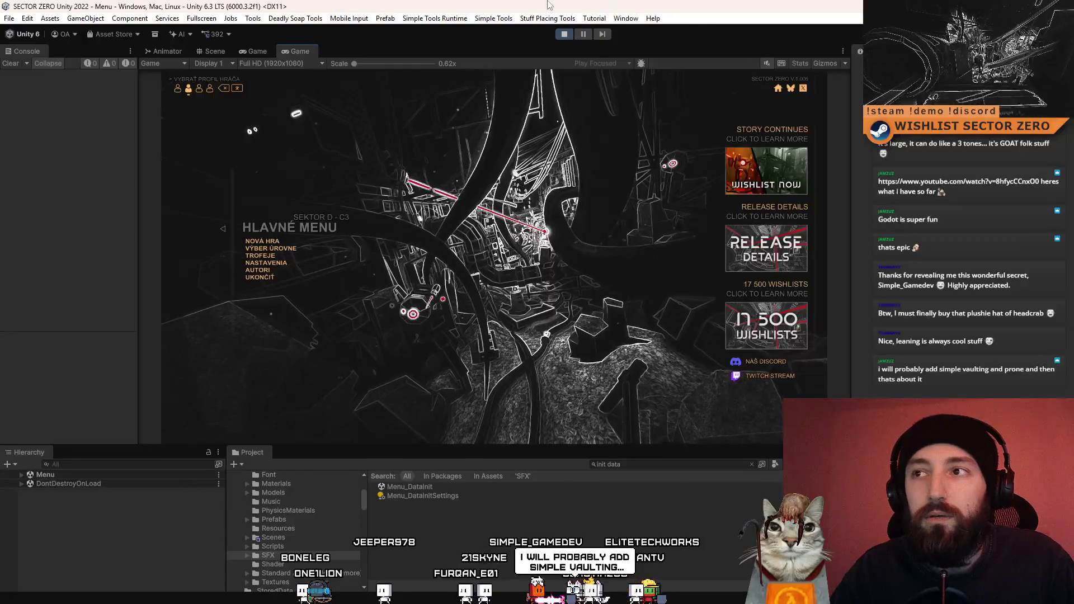
# Exit Play mode and switch to the other Game view tab.
pyautogui.click(565, 35)
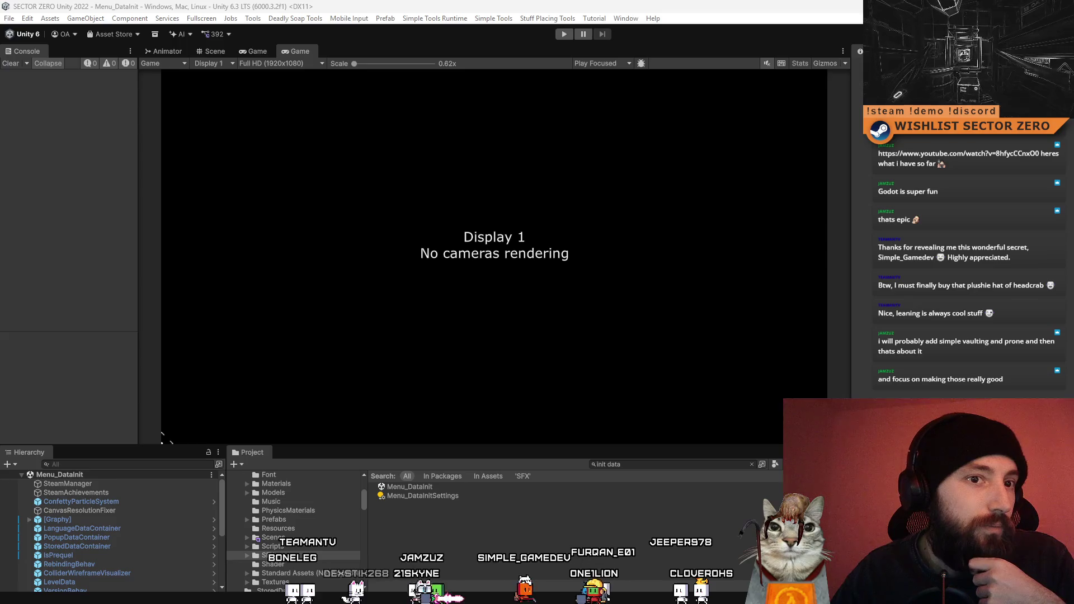
pyautogui.click(263, 51)
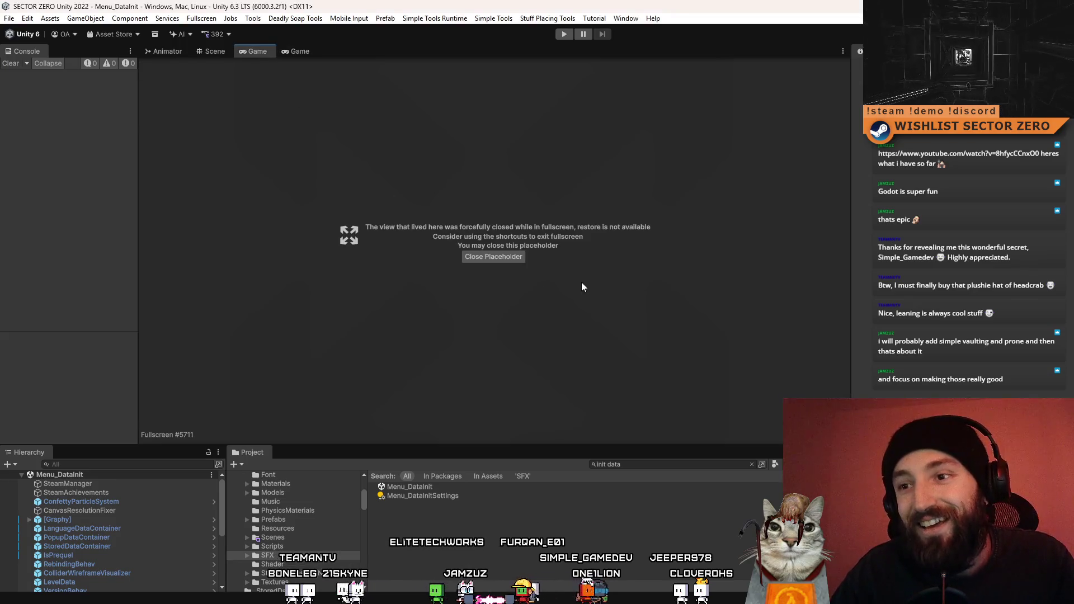
# Clear the old Project search and enter Play mode to reach the English main menu.
pyautogui.click(662, 466)
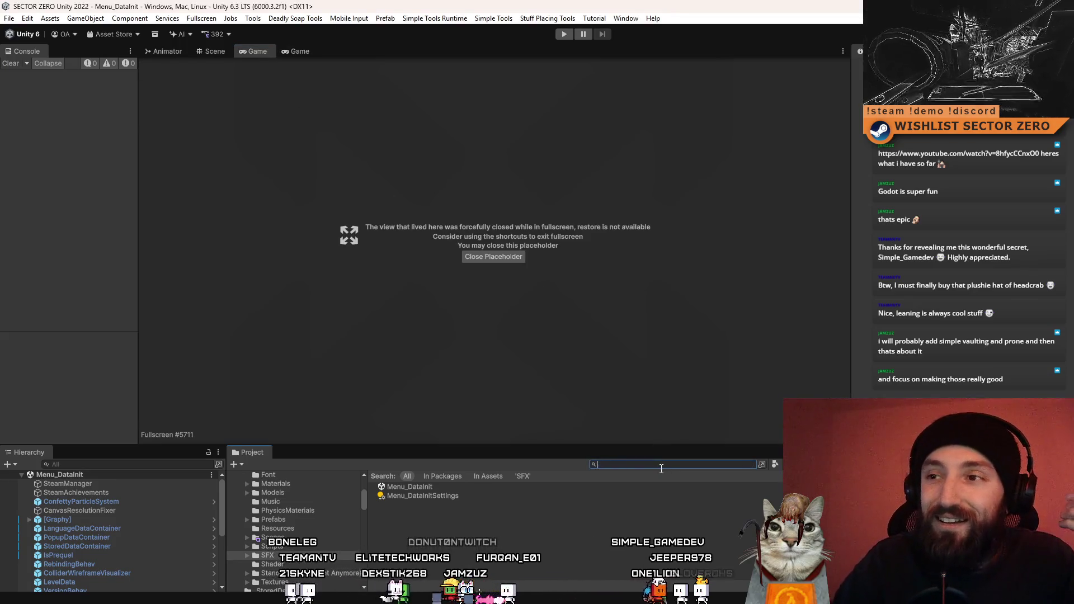
pyautogui.click(564, 34)
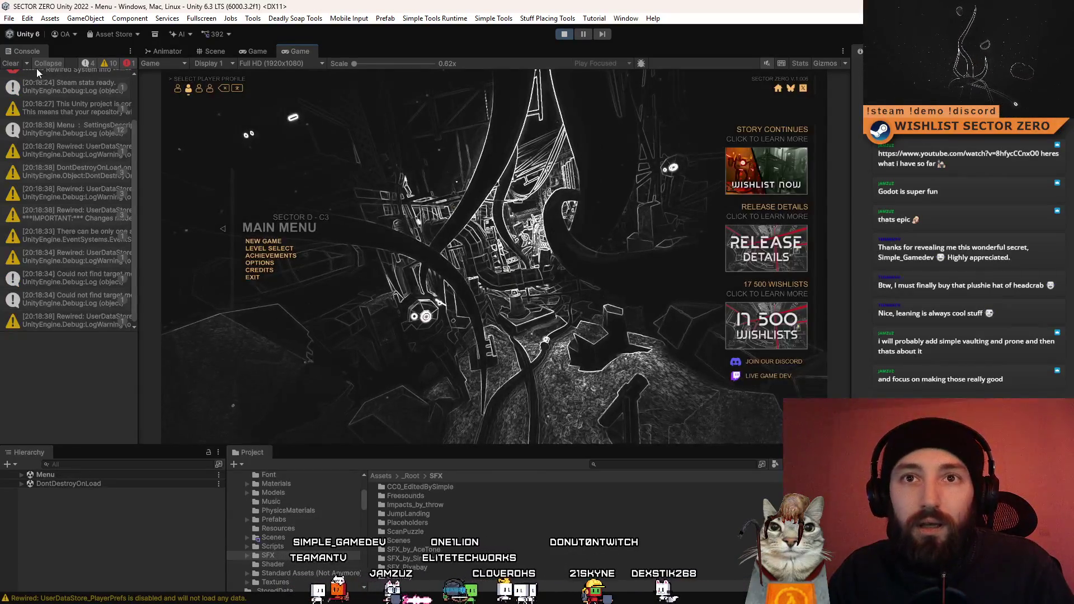
# Clear the Console, look at the game's Graphics options, then open Gameplay options.
pyautogui.click(11, 63)
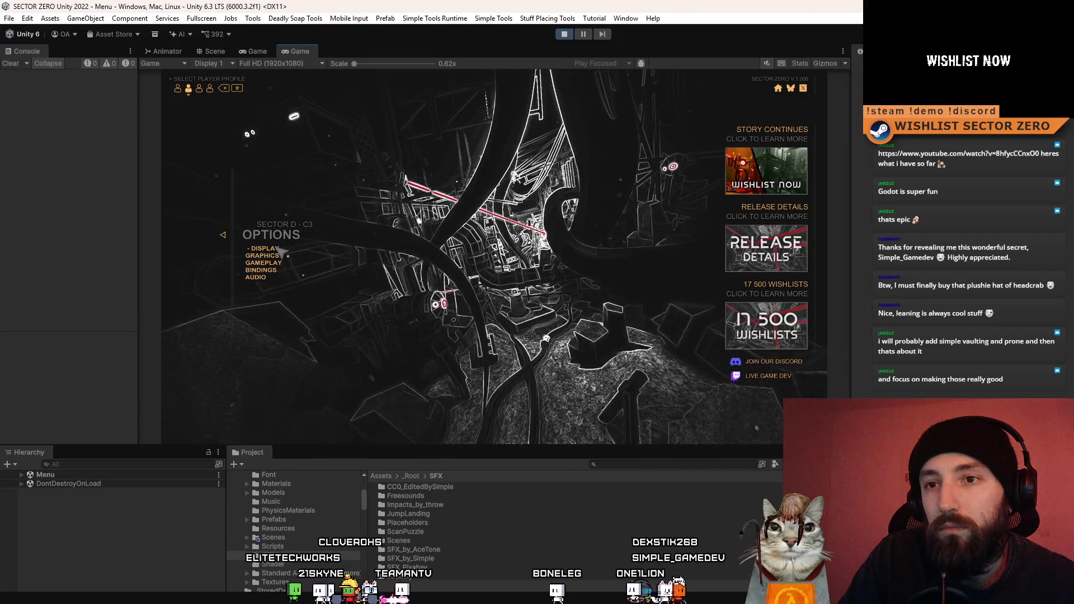
pyautogui.click(263, 255)
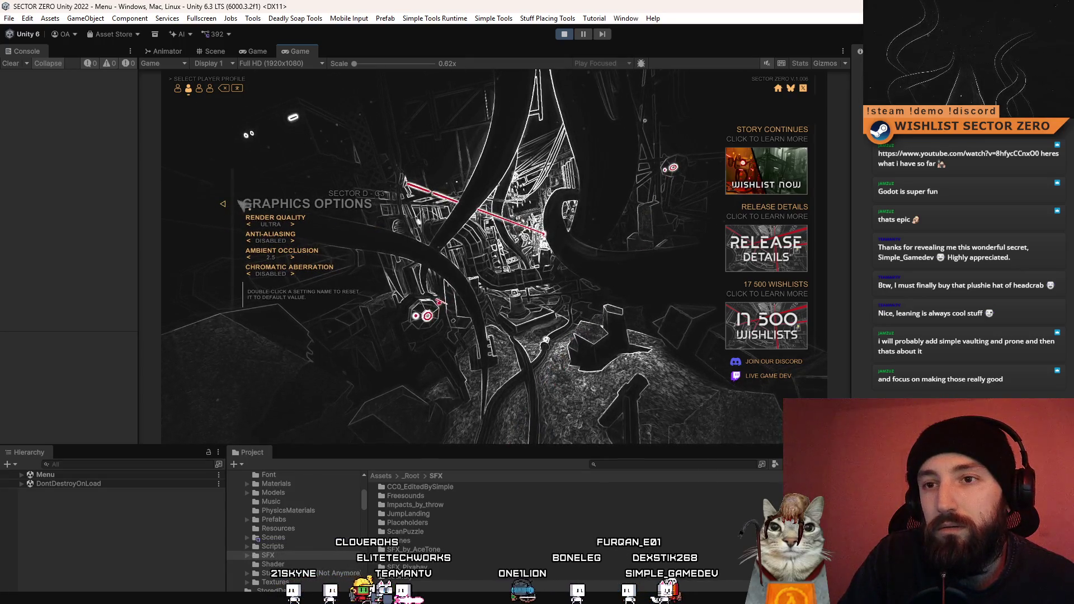
pyautogui.click(223, 204)
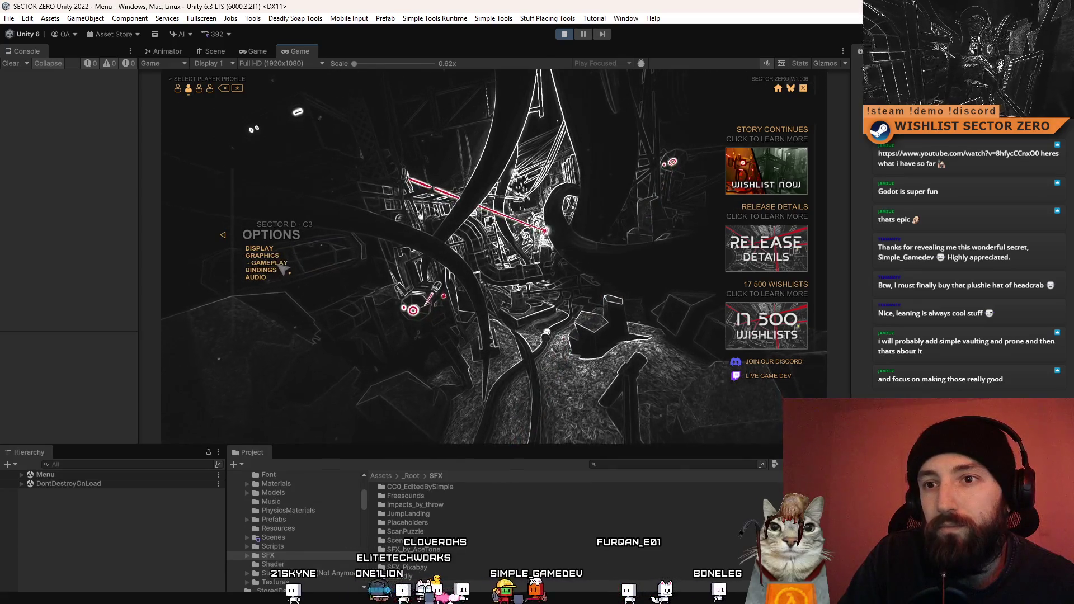
pyautogui.click(264, 262)
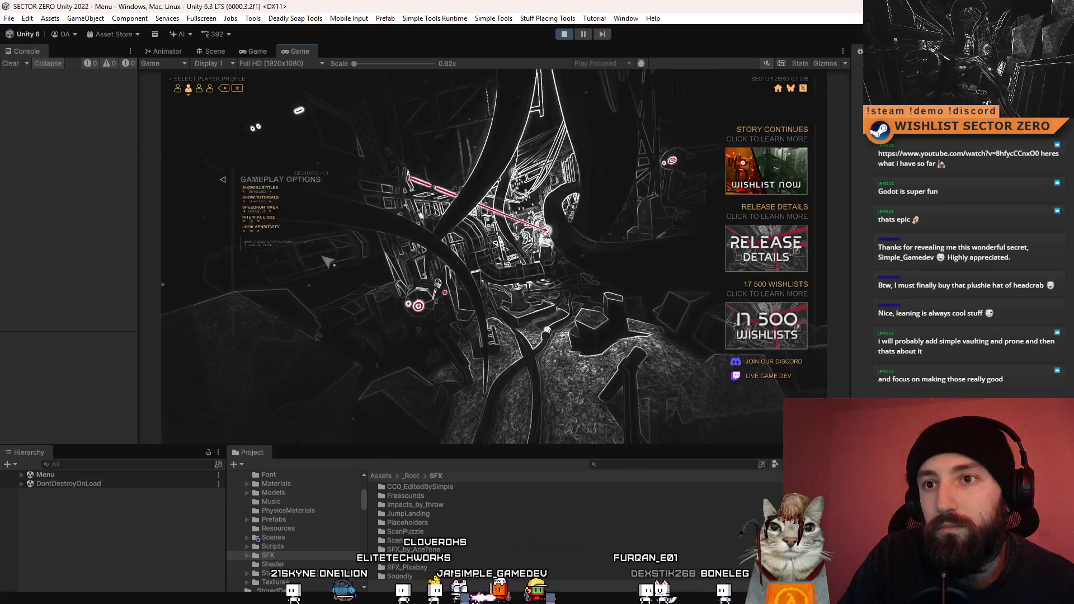
# Browse the Display, Graphics and Gameplay options, then lower Render Quality from ULTRA to POTATO.
pyautogui.click(226, 187)
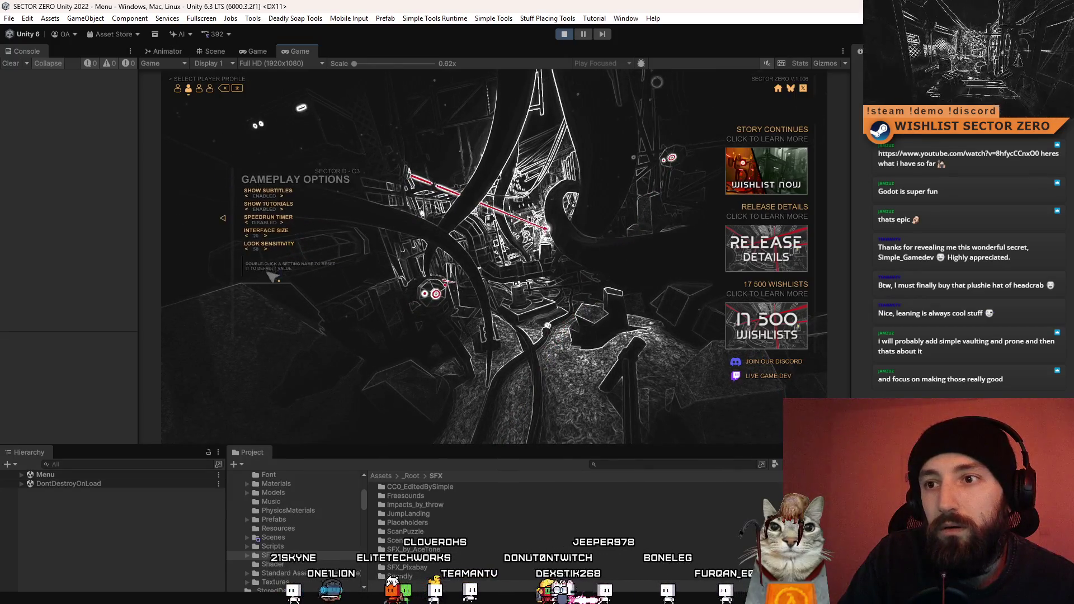
pyautogui.click(267, 249)
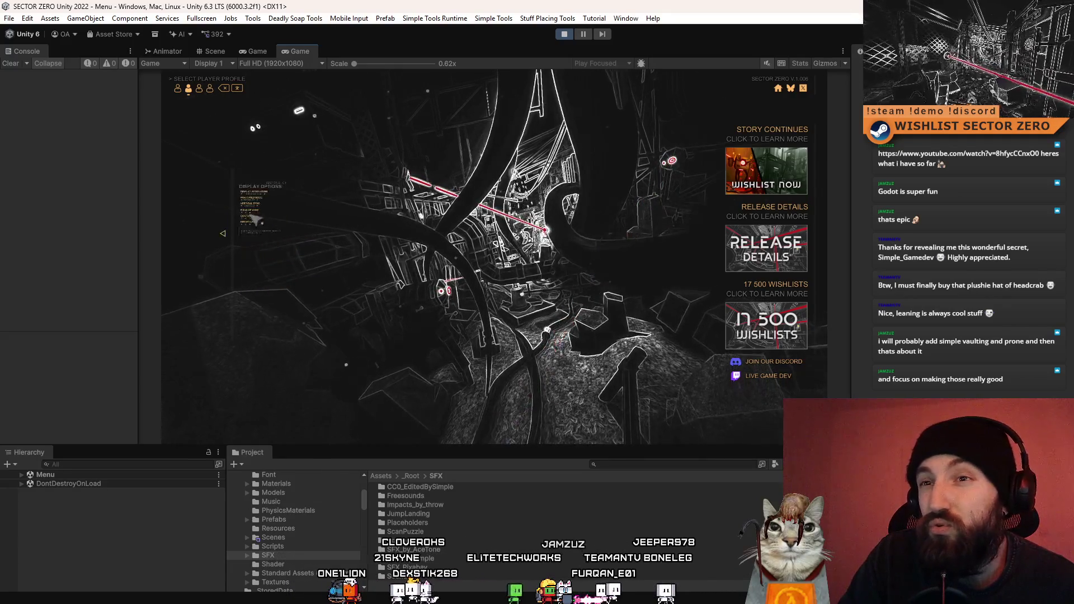
pyautogui.click(270, 259)
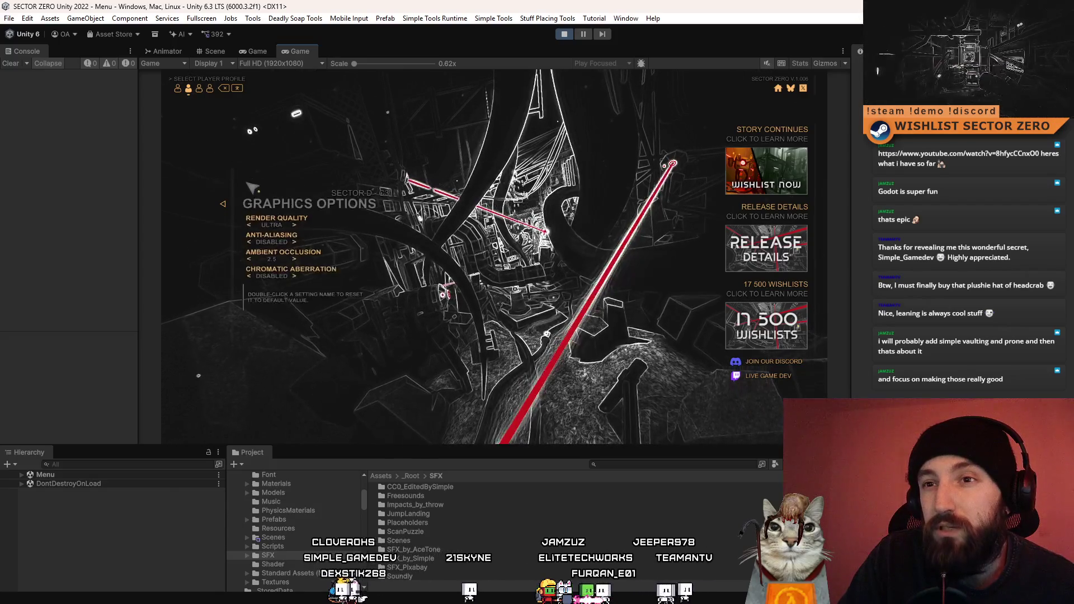
pyautogui.click(225, 205)
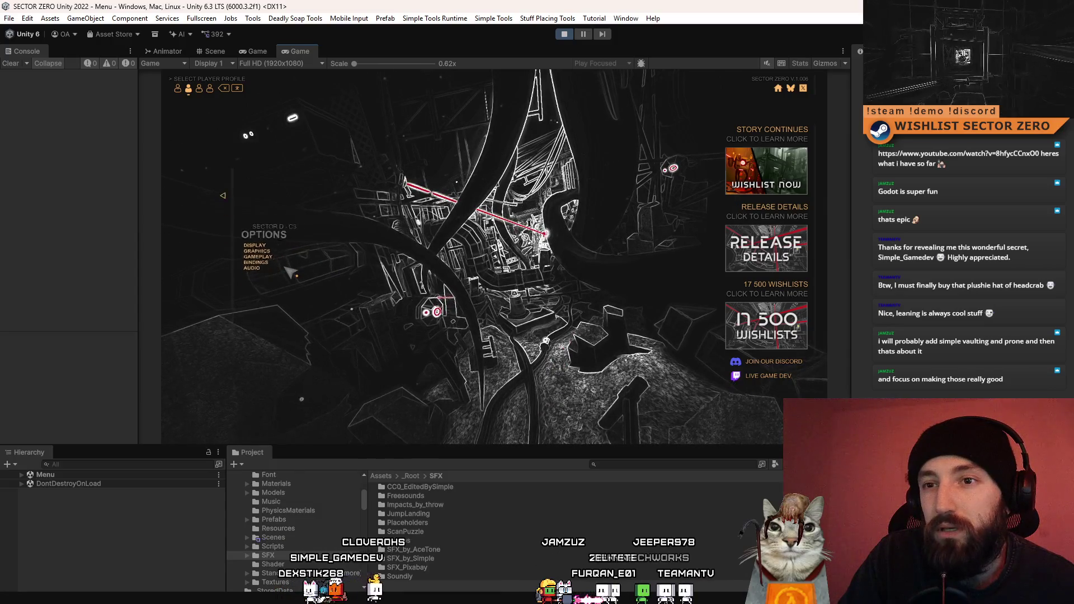
pyautogui.click(260, 259)
pyautogui.click(226, 182)
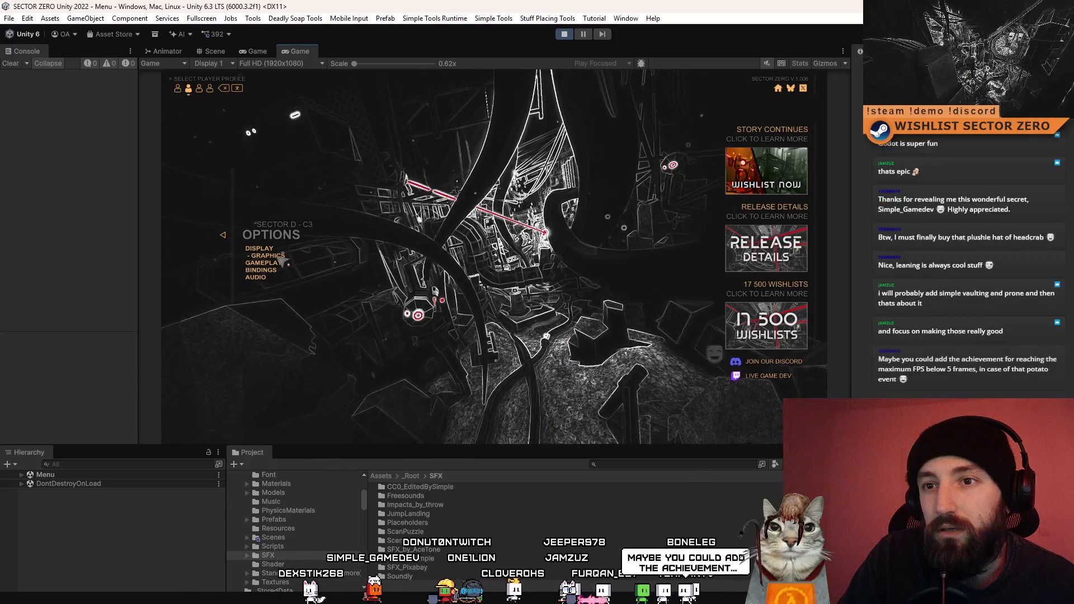
pyautogui.click(281, 258)
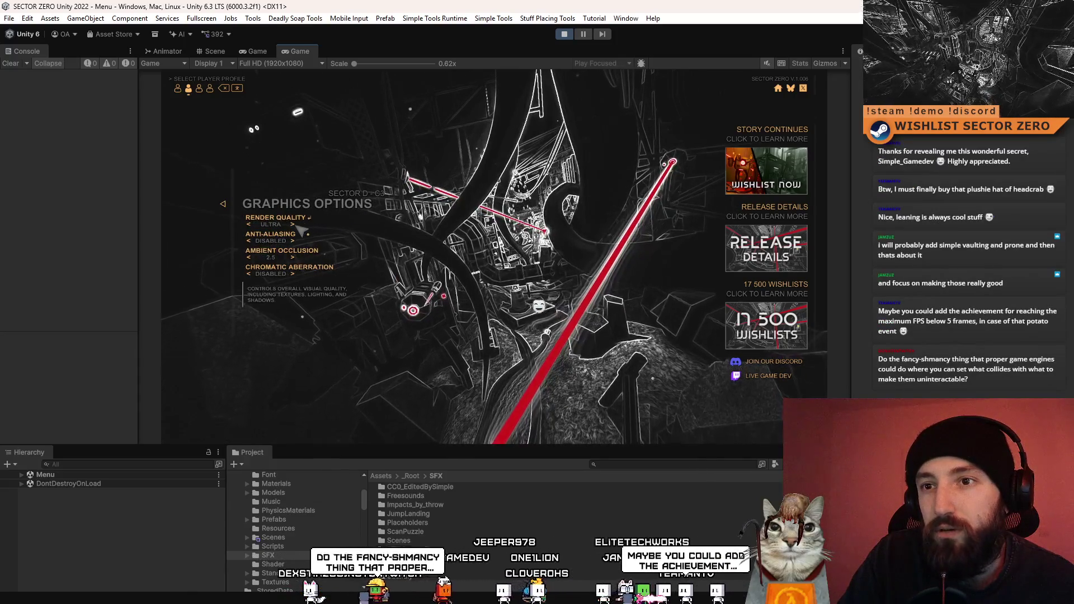
pyautogui.click(293, 224)
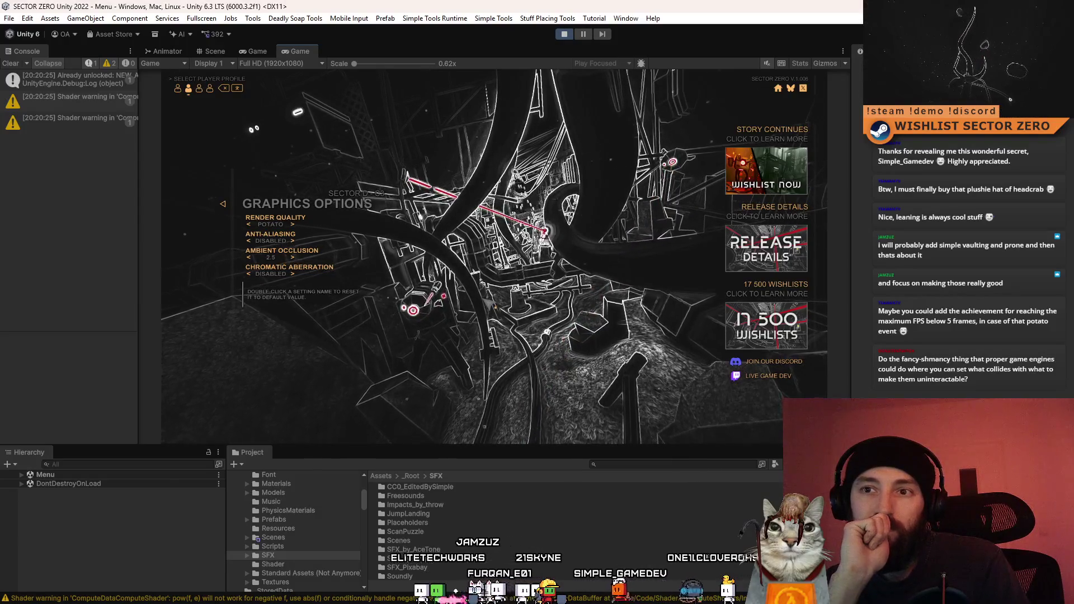
# Return to the main menu and page back through Achievements to find Certified Potato unlocked.
pyautogui.click(224, 216)
pyautogui.click(225, 230)
pyautogui.click(278, 255)
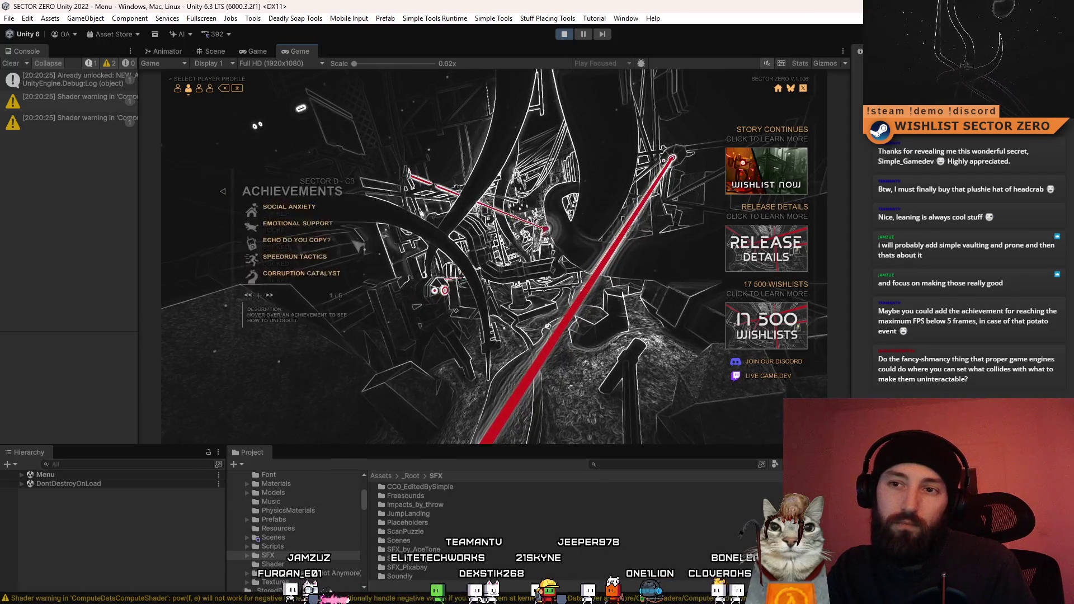
pyautogui.click(256, 298)
pyautogui.click(256, 299)
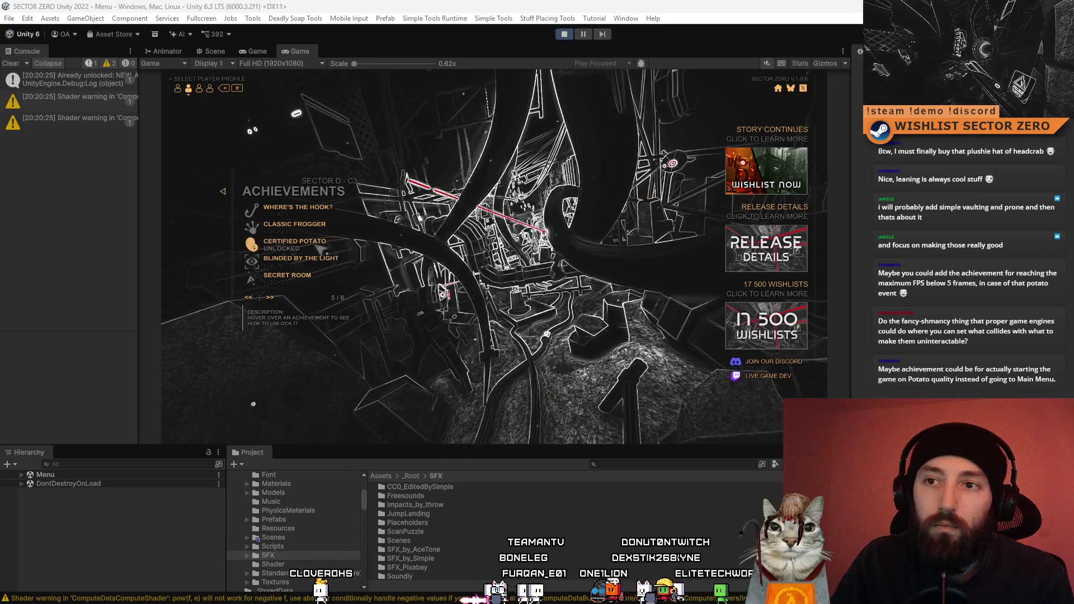
pyautogui.moveTo(329, 242)
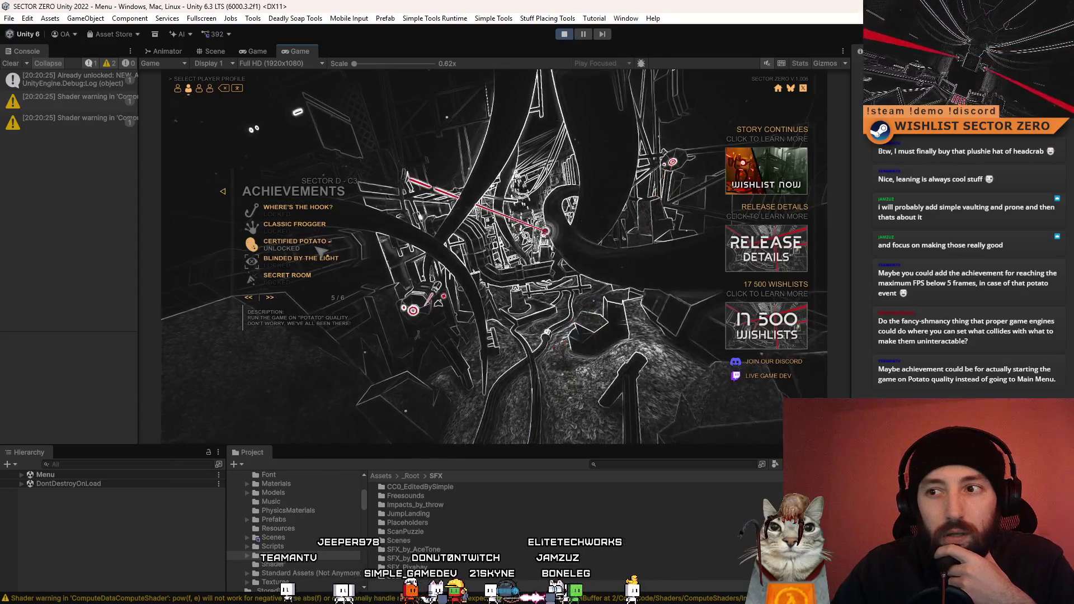
pyautogui.click(257, 52)
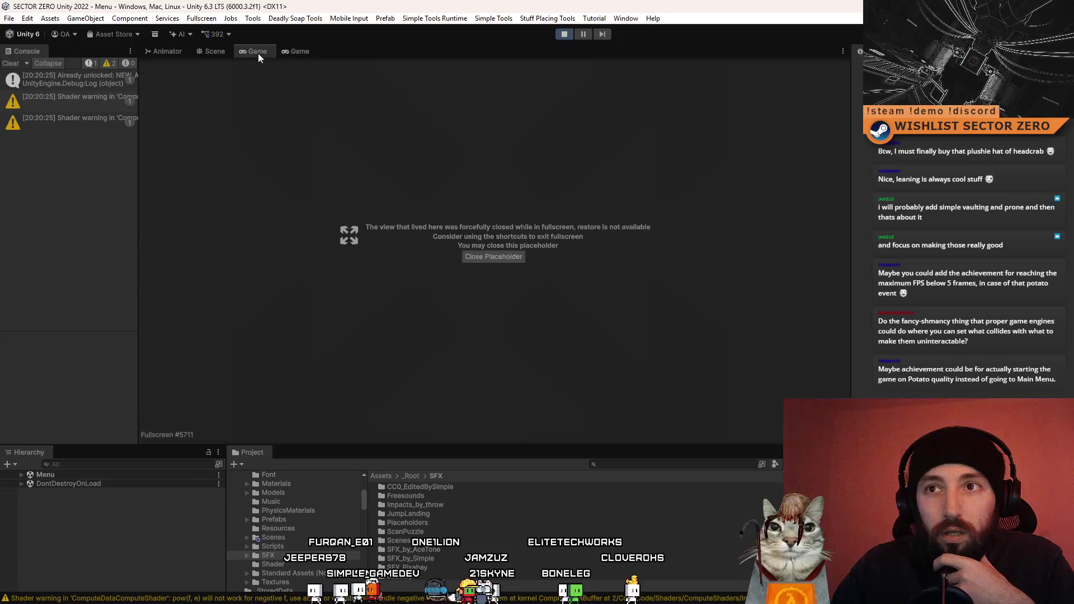
# In the Scene view, expand Menu > HIERARCHY > CABLES, frame Menu_CableParent_12, and search 'pota'.
pyautogui.click(217, 53)
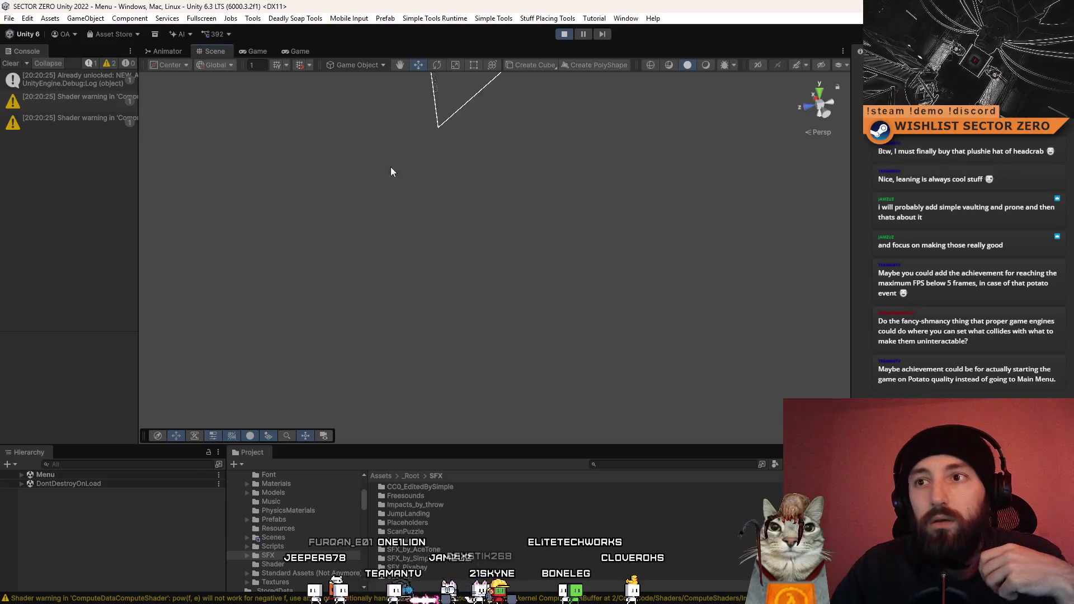
pyautogui.click(23, 474)
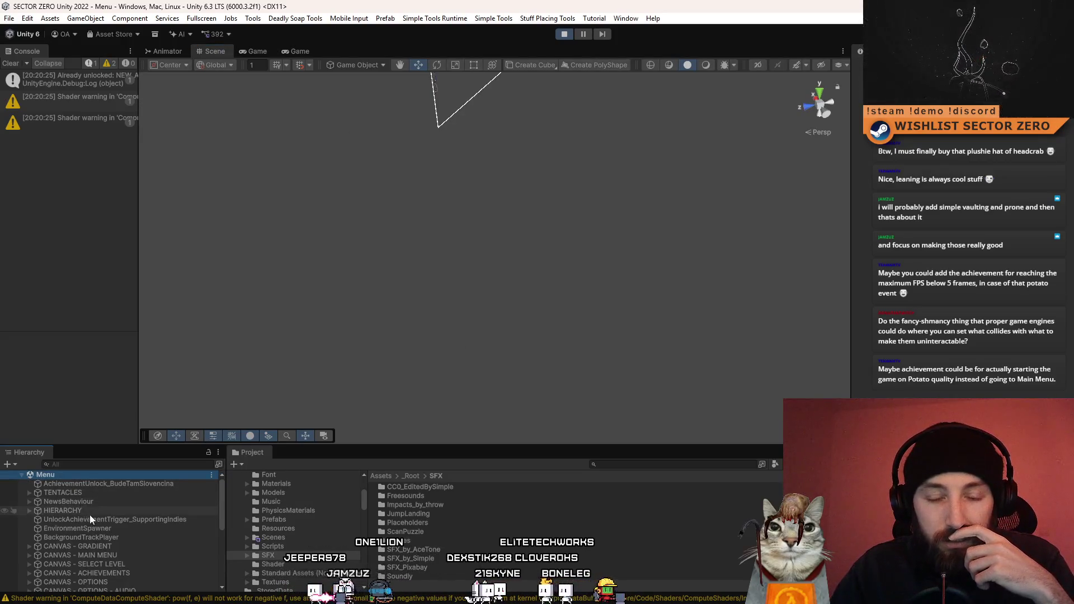
pyautogui.click(30, 511)
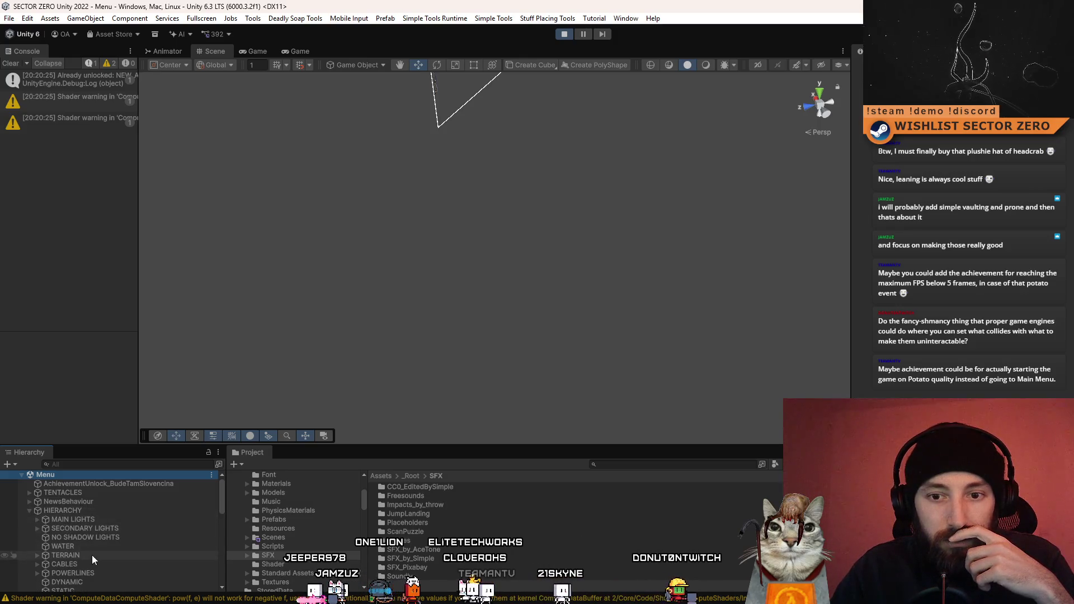
pyautogui.scroll(-3, 92, 556)
pyautogui.scroll(-3, 91, 556)
pyautogui.click(37, 496)
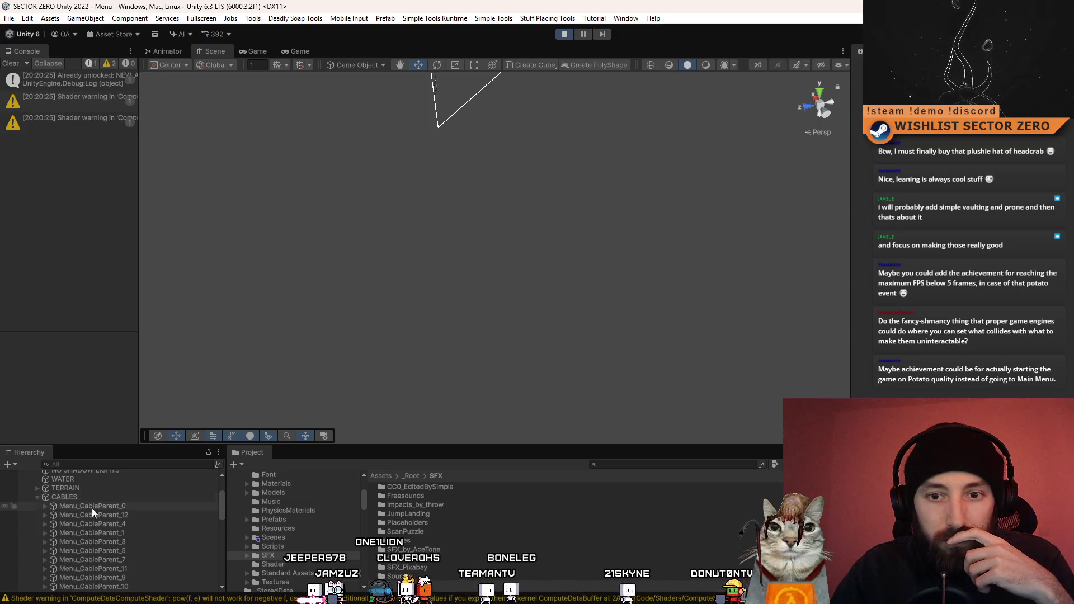
pyautogui.click(103, 513)
pyautogui.doubleClick(103, 514)
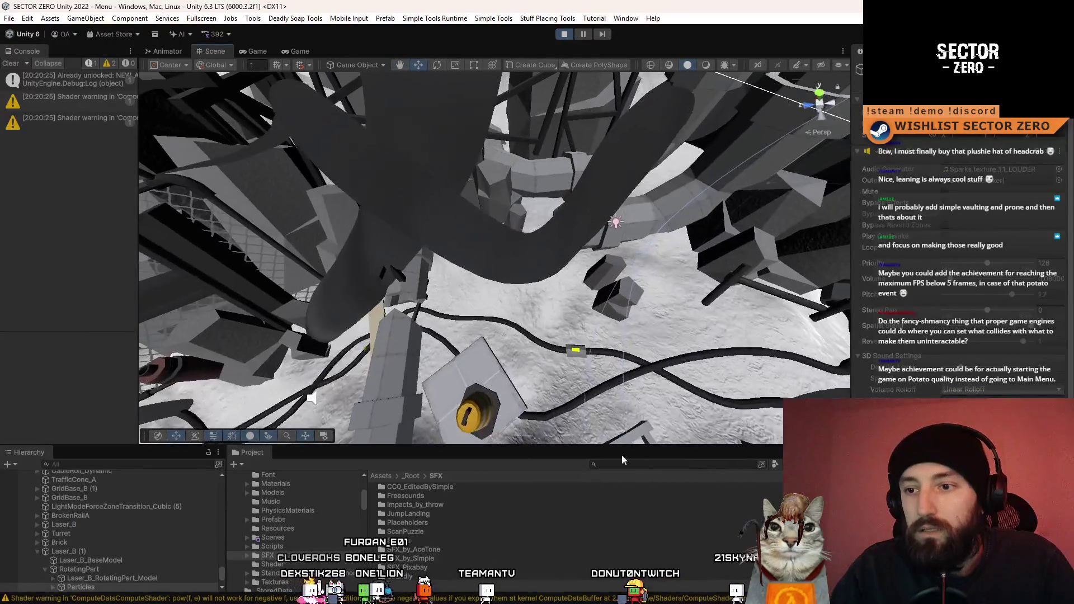
pyautogui.click(645, 464)
pyautogui.write('pota')
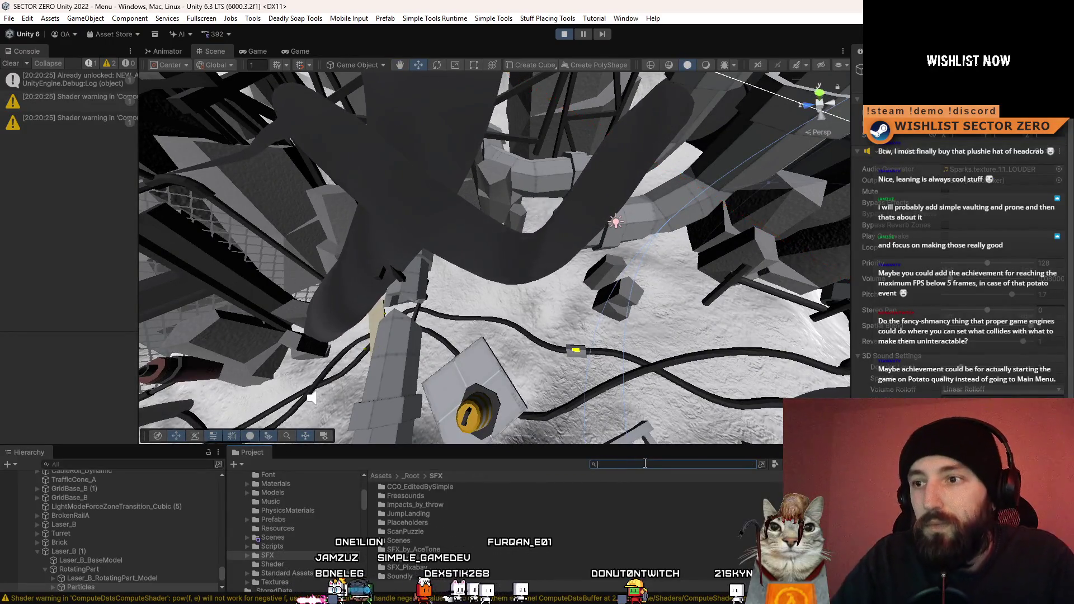
# Search the Project panel for 'rock', scroll the results, and drag a rock into the Scene.
pyautogui.moveTo(593, 235)
pyautogui.mouseDown()
pyautogui.moveTo(622, 194)
pyautogui.moveTo(626, 463)
pyautogui.mouseUp()
pyautogui.click(613, 464)
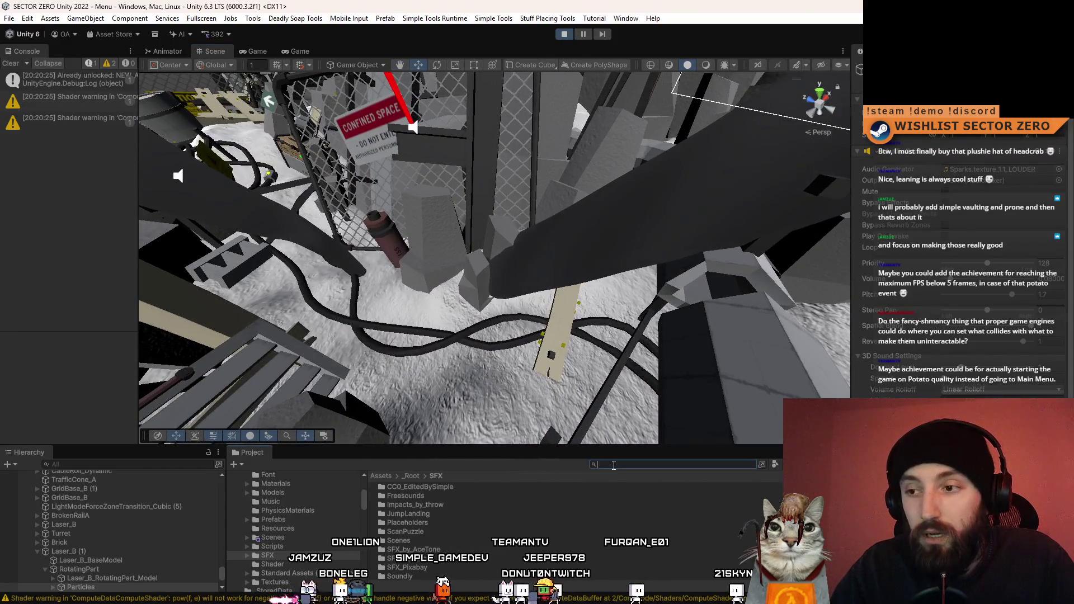
pyautogui.write('rock')
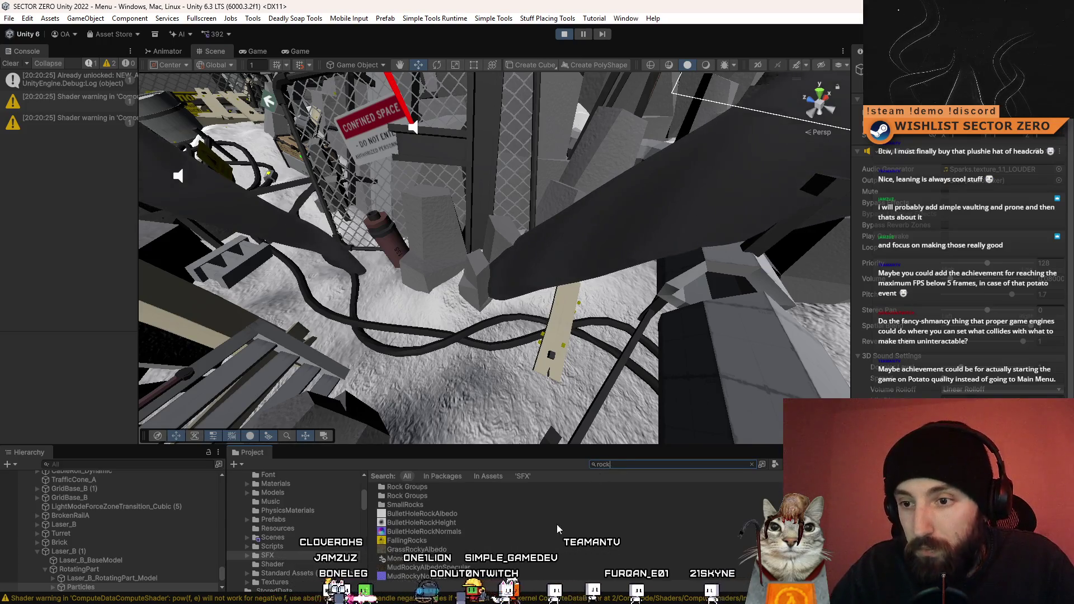
pyautogui.scroll(2, 548, 523)
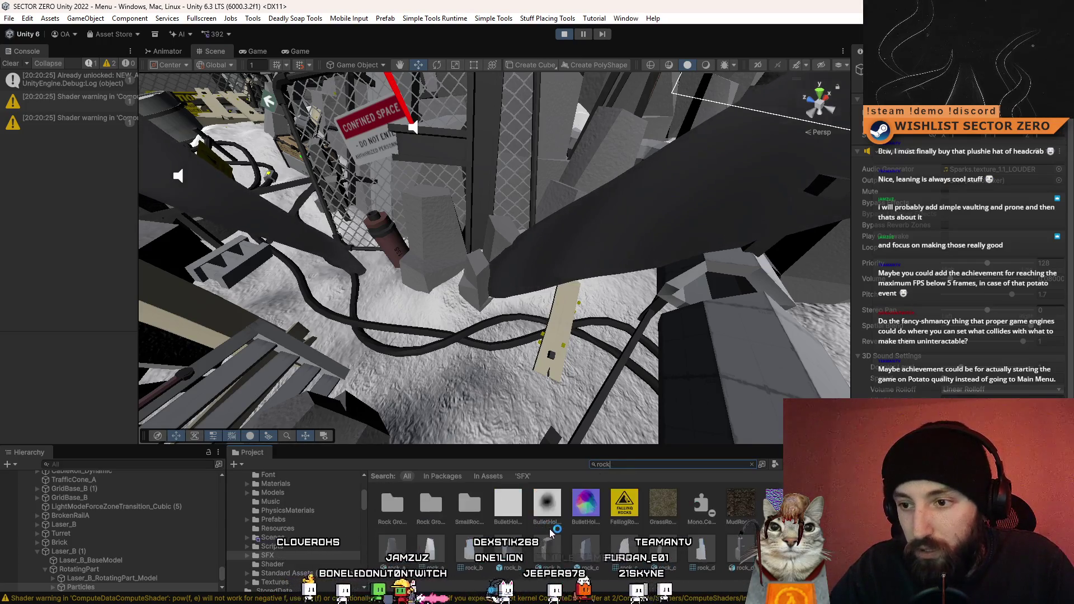
pyautogui.scroll(2, 551, 532)
pyautogui.scroll(-3, 718, 534)
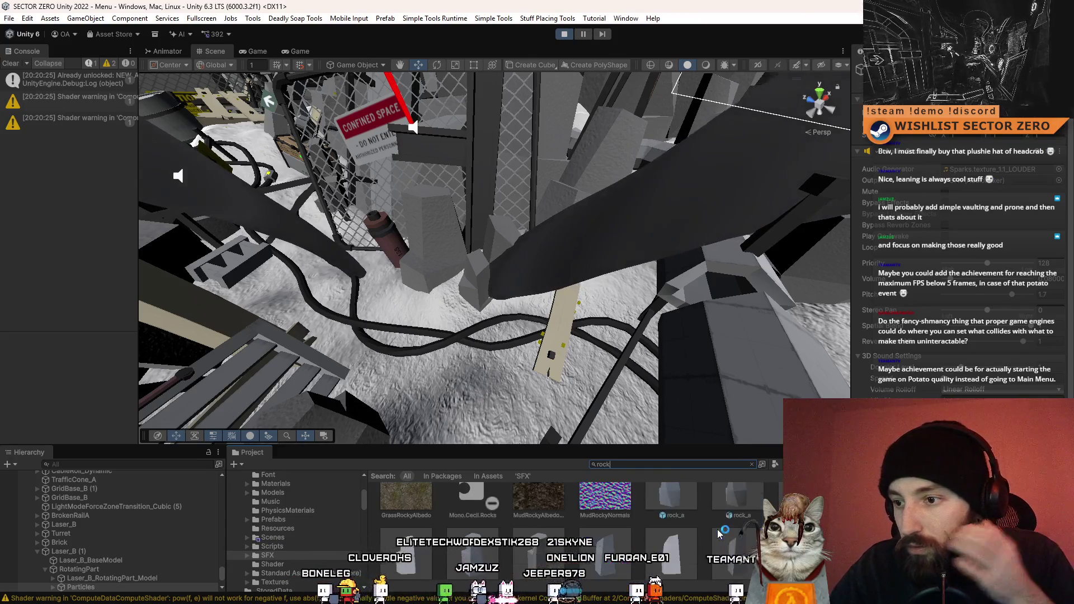
pyautogui.scroll(-5, 699, 528)
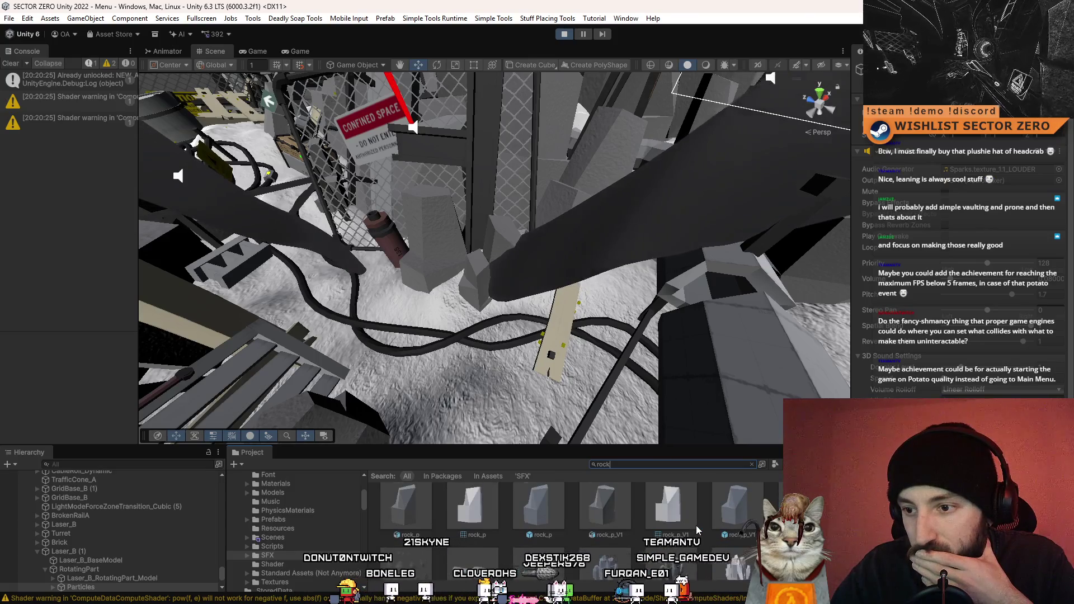
pyautogui.scroll(-1, 697, 530)
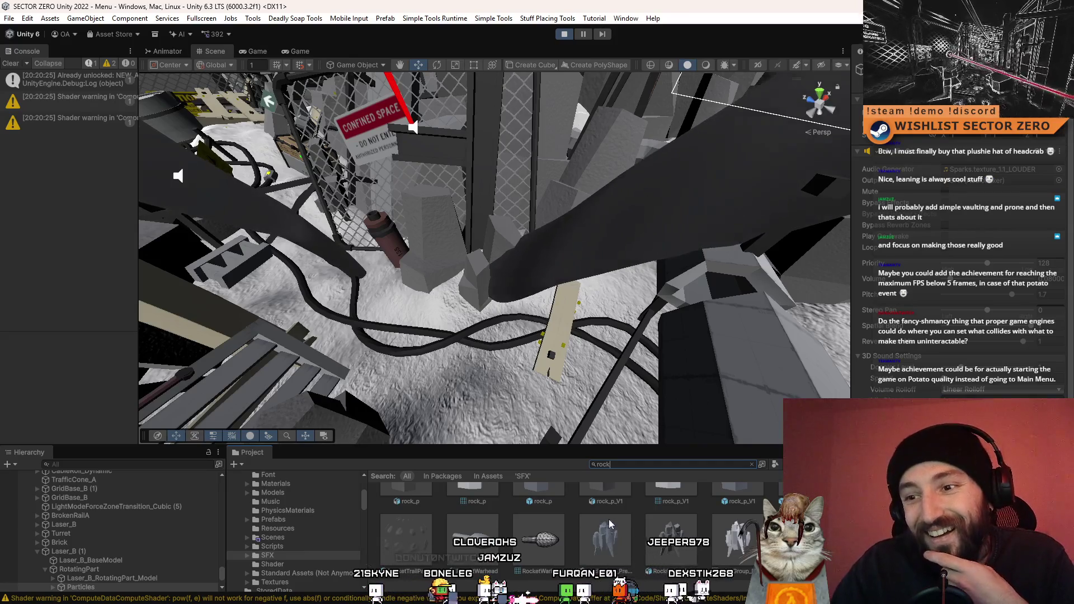
pyautogui.scroll(-1, 636, 537)
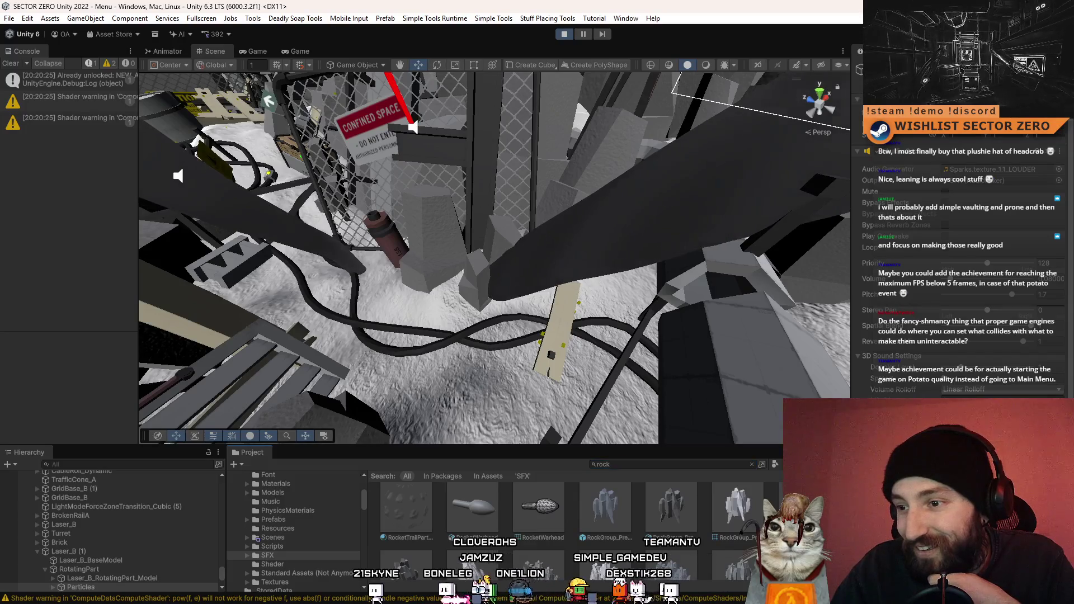
pyautogui.scroll(-1, 576, 531)
pyautogui.scroll(-1, 577, 531)
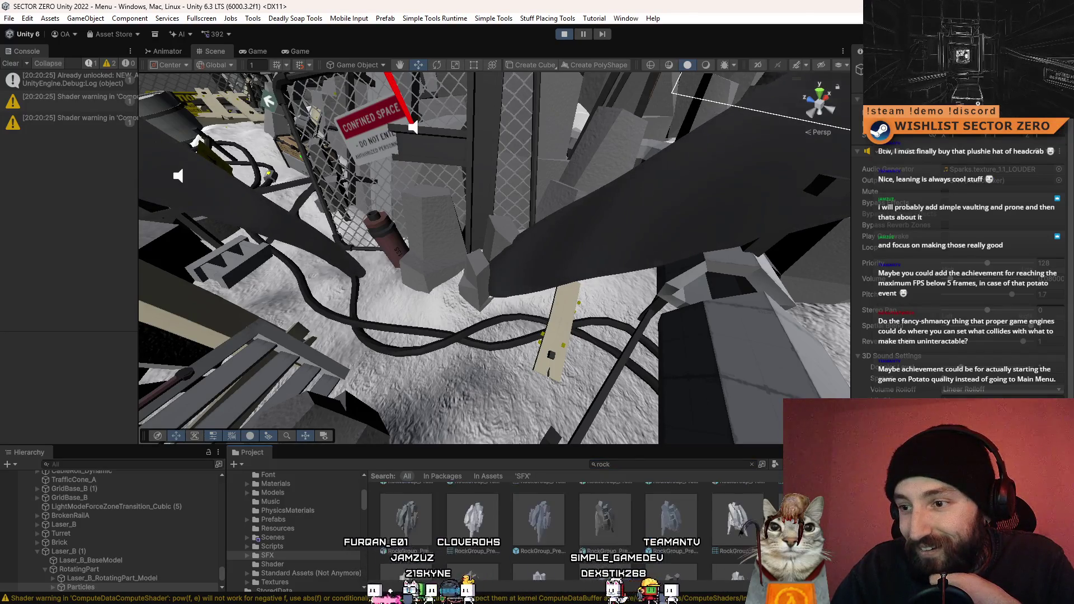
pyautogui.scroll(-1, 576, 531)
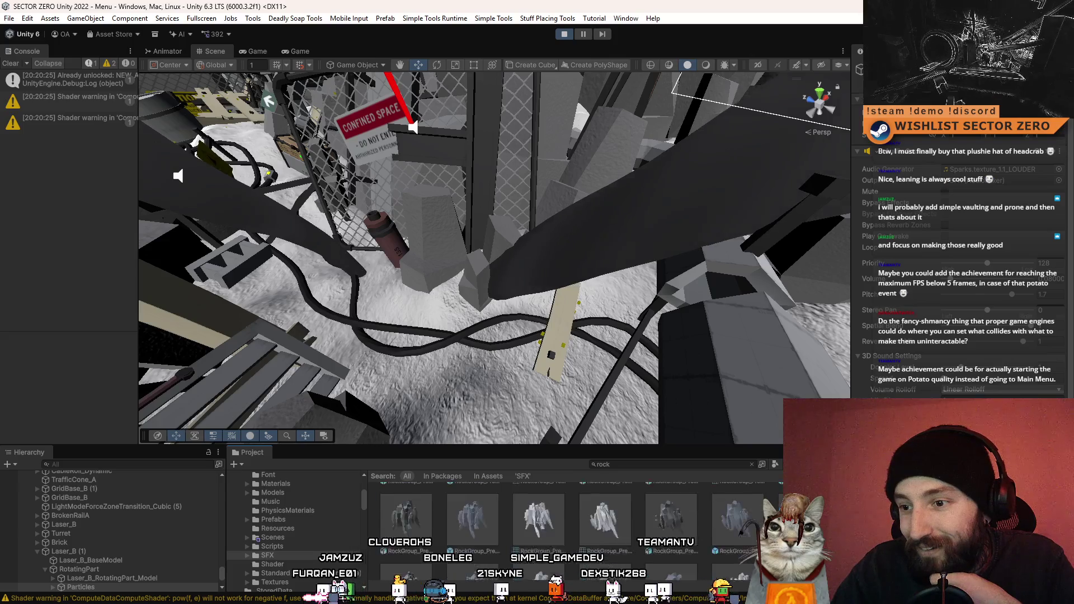
pyautogui.scroll(-1, 576, 531)
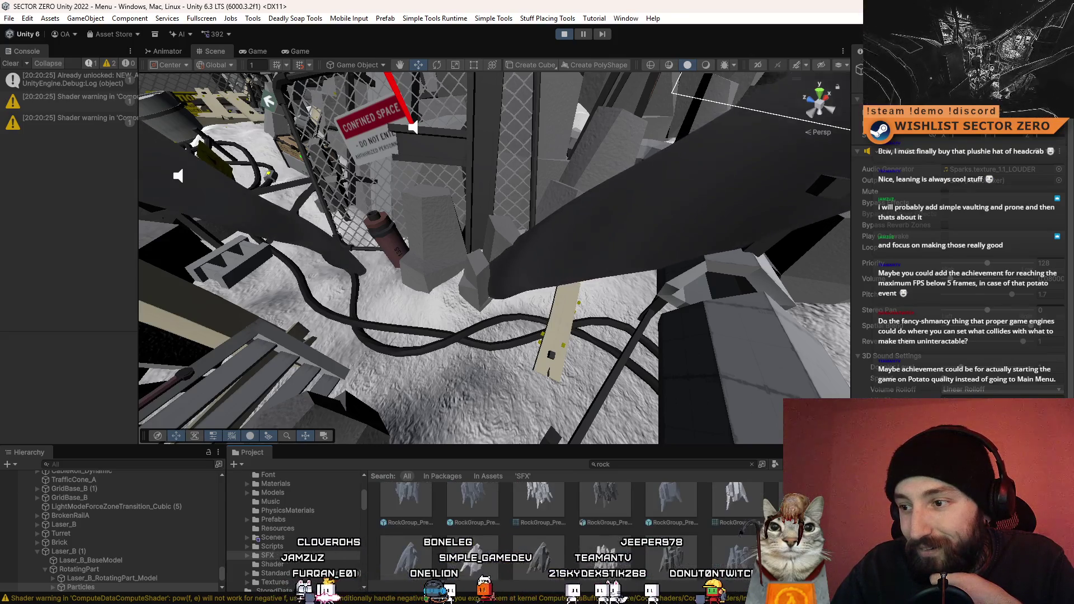
pyautogui.scroll(-3, 576, 531)
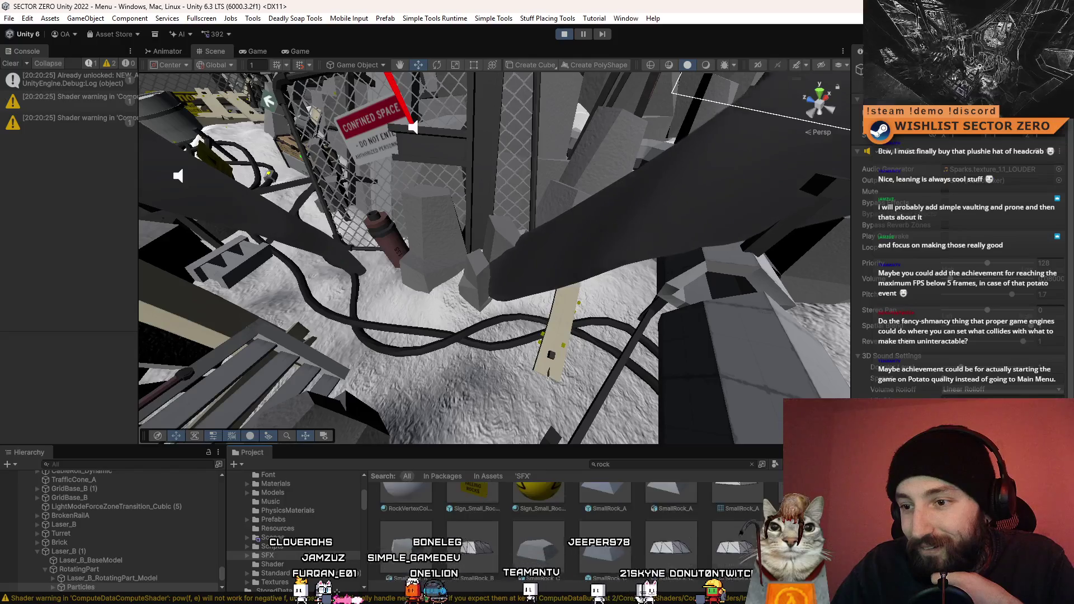
pyautogui.scroll(-1, 576, 531)
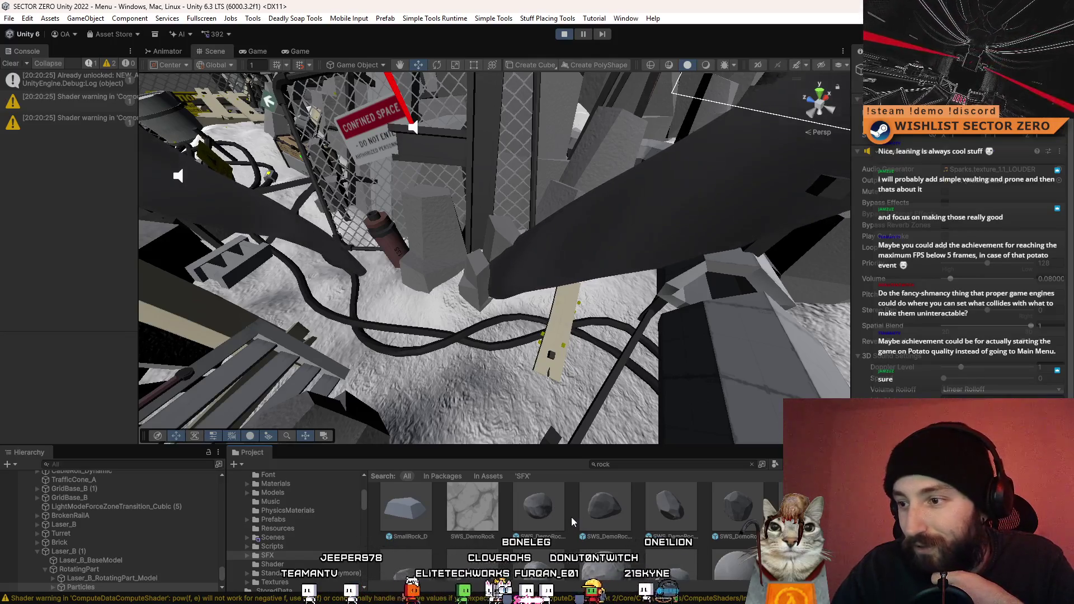
pyautogui.moveTo(552, 517)
pyautogui.mouseDown()
pyautogui.moveTo(438, 372)
pyautogui.moveTo(456, 322)
pyautogui.moveTo(442, 318)
pyautogui.moveTo(531, 324)
pyautogui.moveTo(721, 366)
pyautogui.moveTo(490, 295)
pyautogui.moveTo(457, 325)
pyautogui.moveTo(555, 324)
pyautogui.moveTo(420, 293)
pyautogui.moveTo(438, 291)
pyautogui.moveTo(347, 291)
pyautogui.moveTo(503, 313)
pyautogui.moveTo(713, 506)
pyautogui.mouseUp()
# Try the SWS_DemoRock rocks, delete them, and place a ValleyRock rock in the scene instead.
pyautogui.press('f')
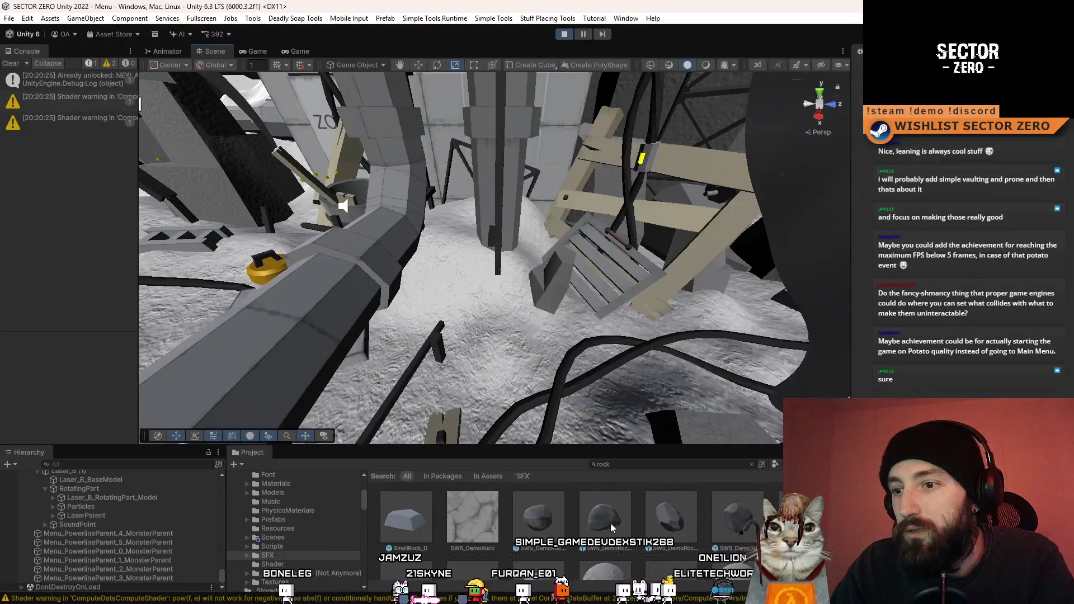
pyautogui.moveTo(501, 340)
pyautogui.mouseDown()
pyautogui.moveTo(411, 337)
pyautogui.moveTo(489, 361)
pyautogui.moveTo(781, 346)
pyautogui.moveTo(781, 373)
pyautogui.moveTo(580, 352)
pyautogui.moveTo(486, 320)
pyautogui.mouseUp()
pyautogui.moveTo(529, 351)
pyautogui.mouseDown()
pyautogui.moveTo(527, 524)
pyautogui.moveTo(415, 307)
pyautogui.moveTo(493, 335)
pyautogui.moveTo(560, 386)
pyautogui.mouseUp()
pyautogui.press('f')
pyautogui.scroll(-1, 629, 538)
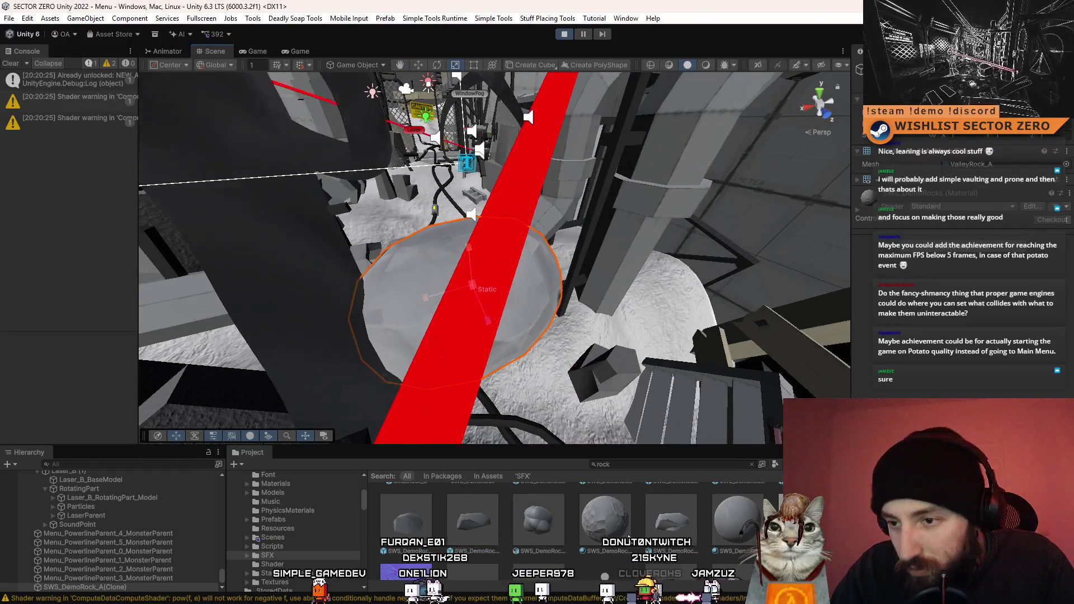
pyautogui.scroll(-2, 627, 536)
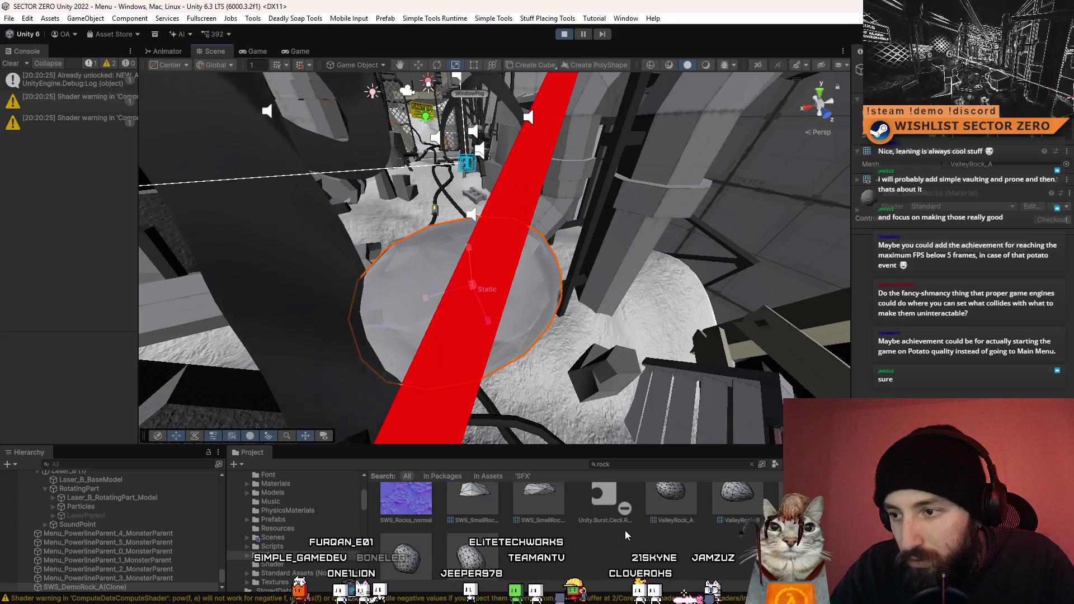
pyautogui.scroll(-1, 625, 532)
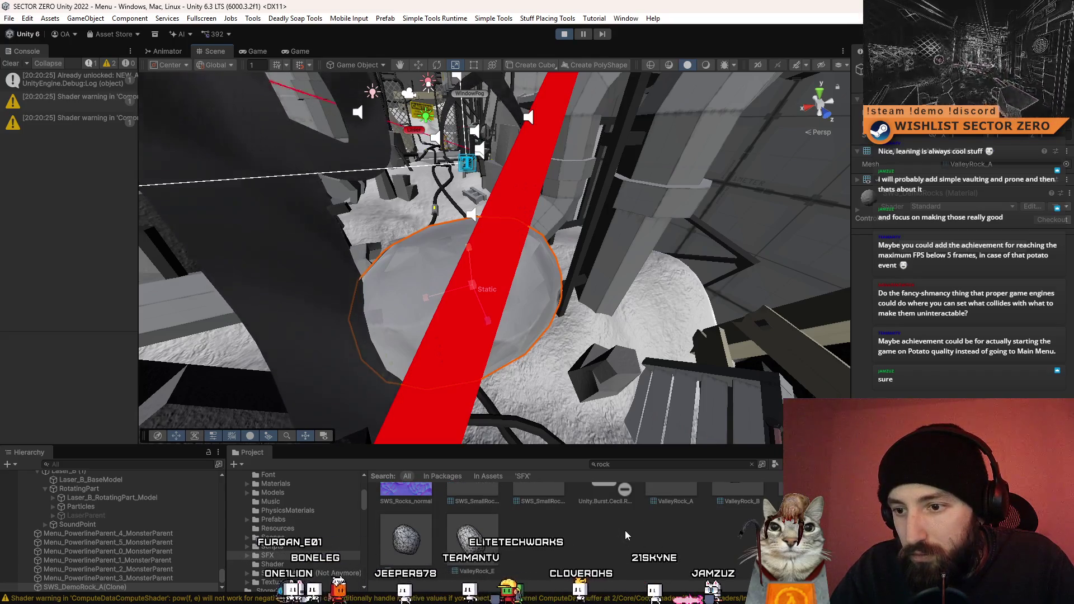
pyautogui.moveTo(637, 335)
pyautogui.mouseDown()
pyautogui.moveTo(620, 323)
pyautogui.moveTo(598, 336)
pyautogui.moveTo(568, 403)
pyautogui.mouseUp()
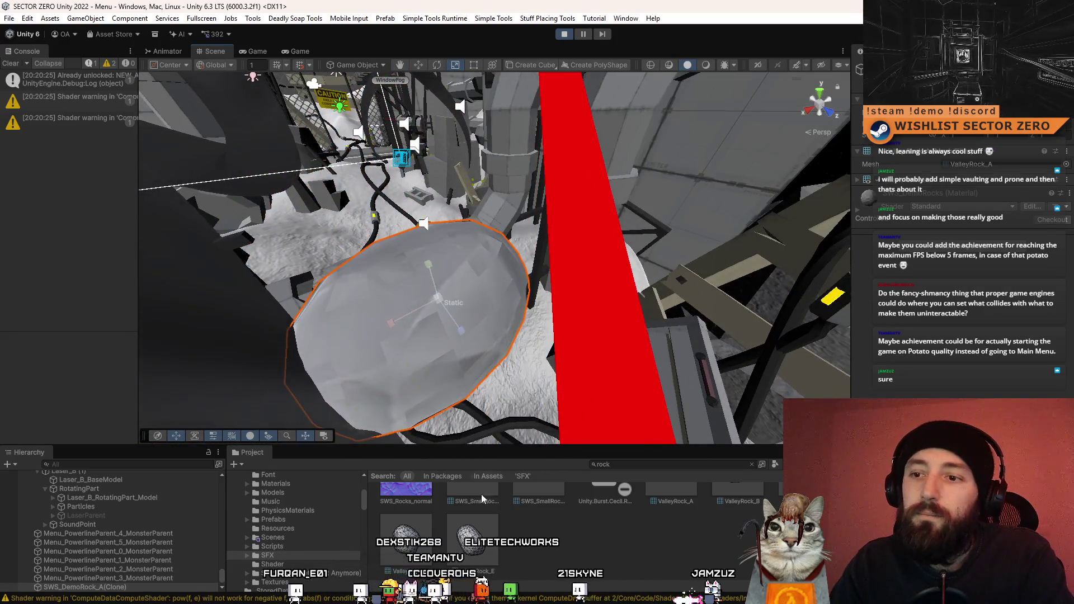
pyautogui.press('Delete')
pyautogui.scroll(1, 482, 486)
pyautogui.moveTo(473, 551)
pyautogui.mouseDown()
pyautogui.moveTo(448, 358)
pyautogui.moveTo(557, 327)
pyautogui.moveTo(498, 313)
pyautogui.moveTo(453, 336)
pyautogui.moveTo(507, 385)
pyautogui.moveTo(508, 322)
pyautogui.moveTo(524, 366)
pyautogui.moveTo(616, 313)
pyautogui.mouseUp()
pyautogui.press('Delete')
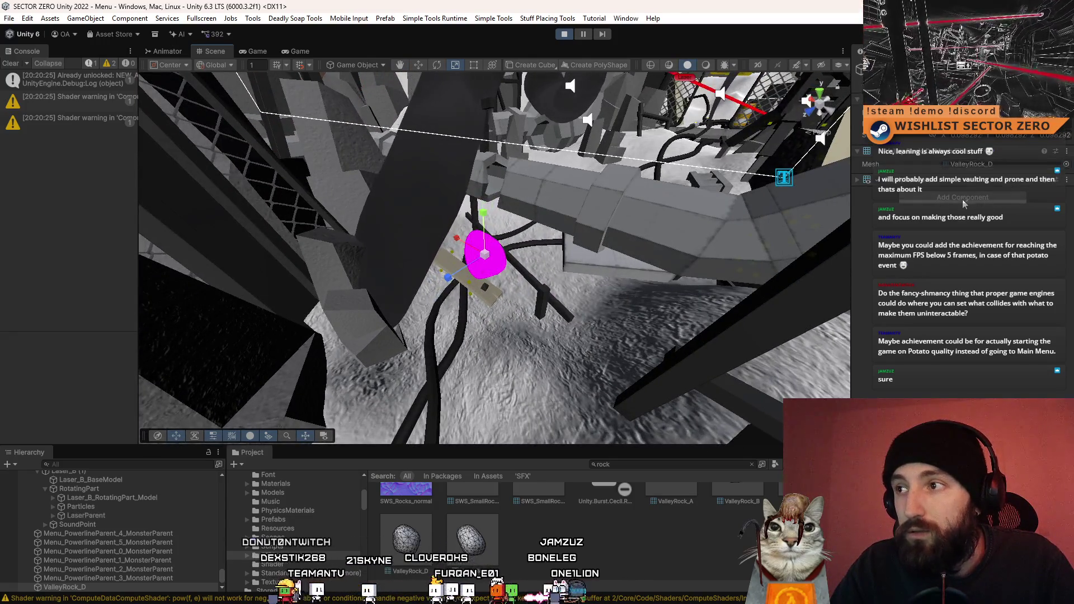
# Assign the Cardboard material to the rock's Mesh Renderer Element 0.
pyautogui.click(1058, 177)
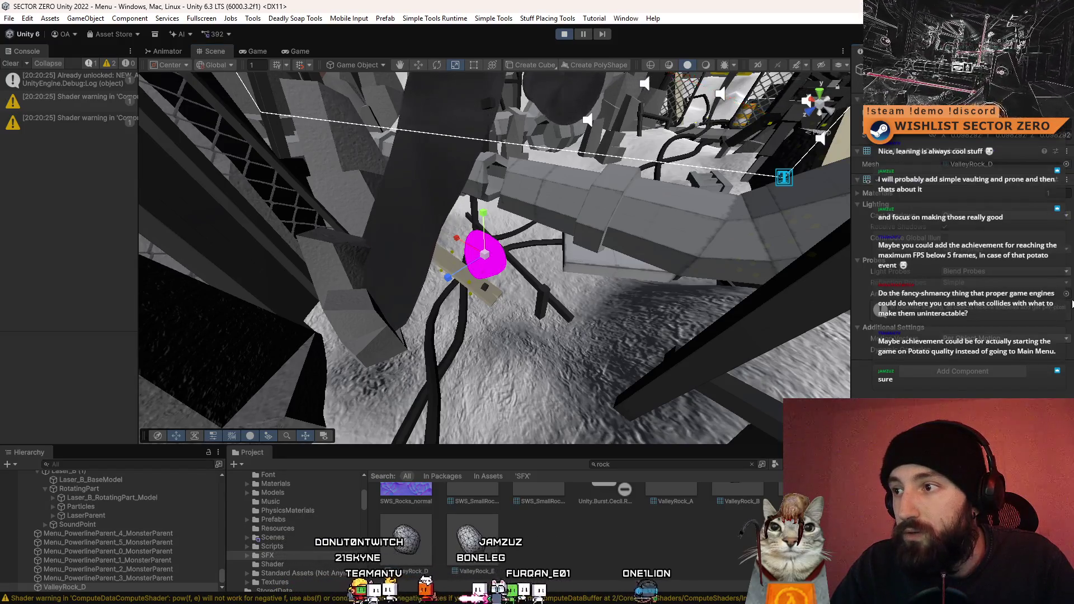
pyautogui.click(857, 194)
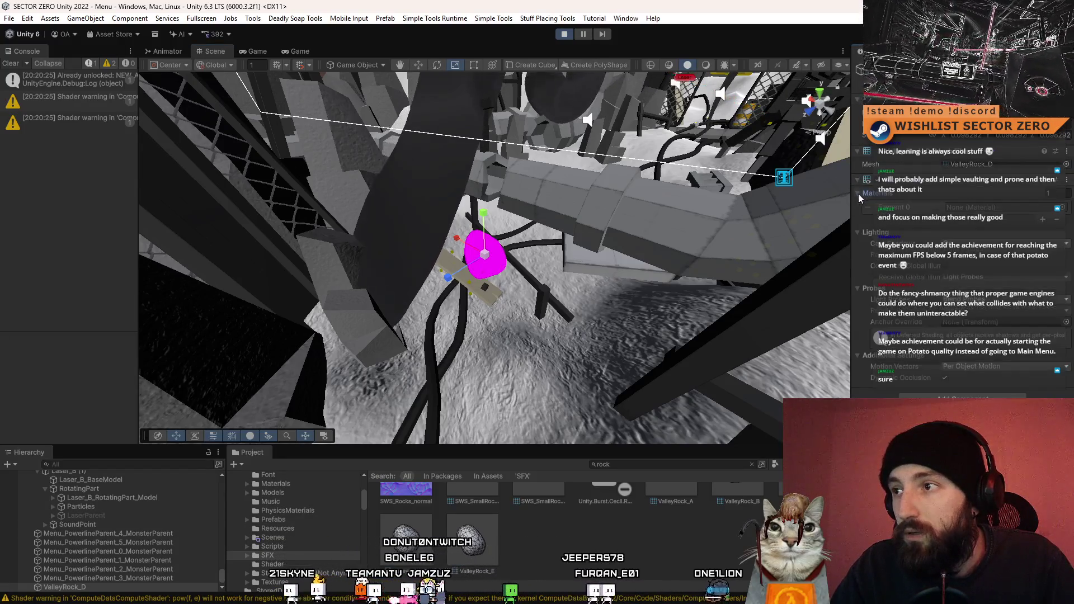
pyautogui.click(1063, 208)
pyautogui.write('card')
pyautogui.doubleClick(484, 237)
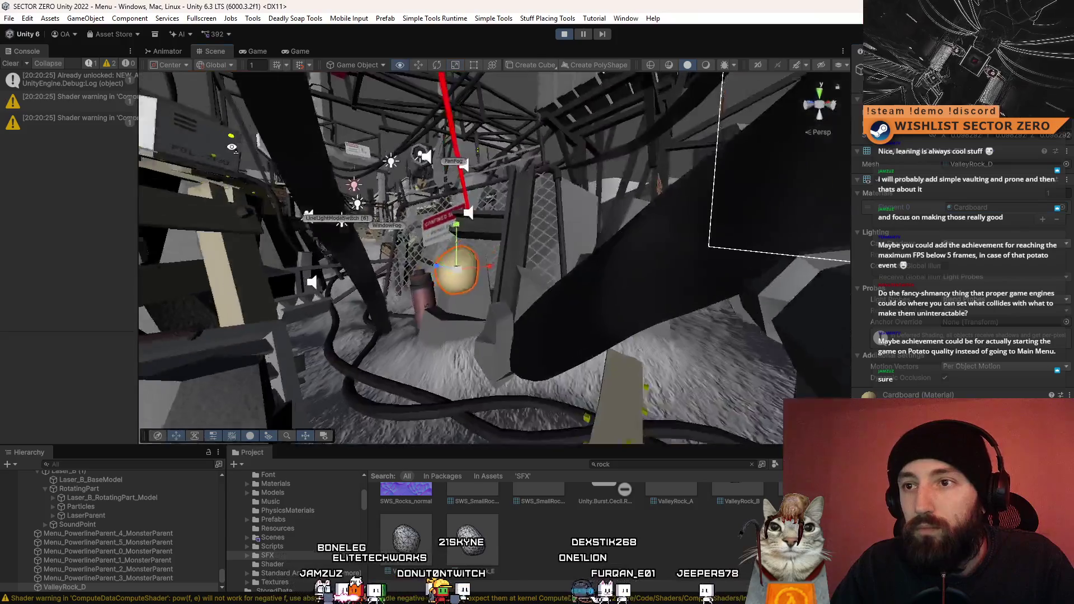
# Move the rock beside the striped barrel and orbit around it to check its collider.
pyautogui.moveTo(232, 147)
pyautogui.mouseDown()
pyautogui.moveTo(502, 275)
pyautogui.moveTo(320, 267)
pyautogui.moveTo(675, 301)
pyautogui.mouseUp()
pyautogui.press('w')
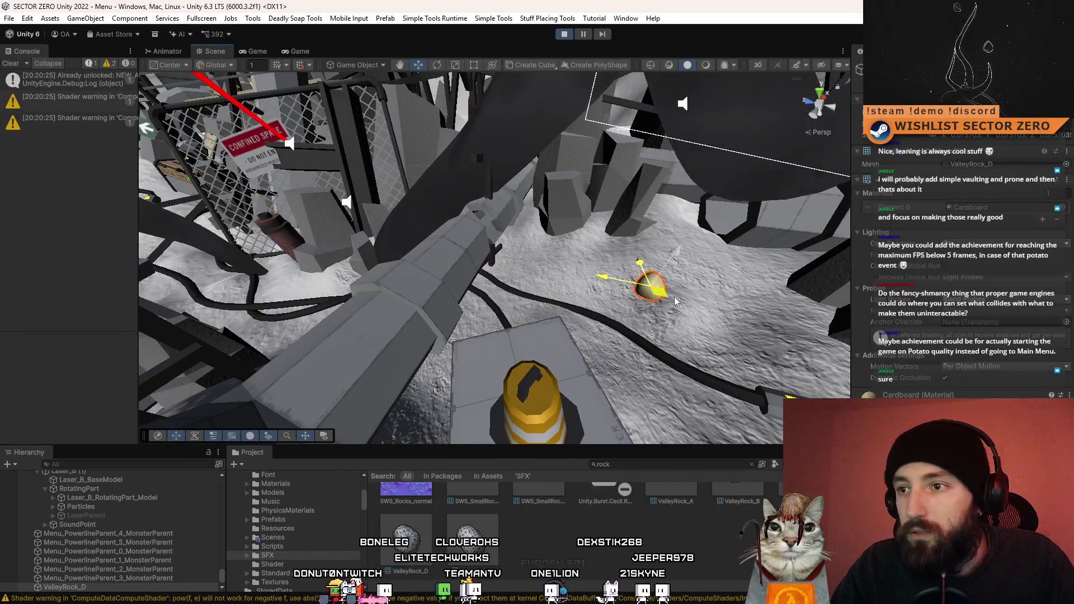
pyautogui.moveTo(608, 281); pyautogui.dragTo(554, 274)
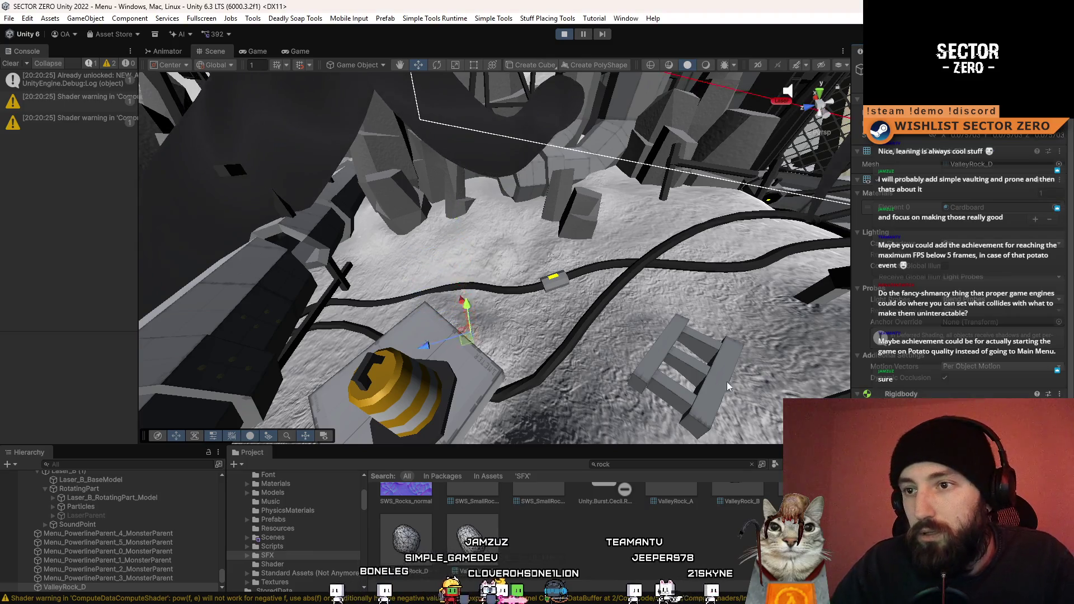
pyautogui.moveTo(504, 268); pyautogui.dragTo(488, 363)
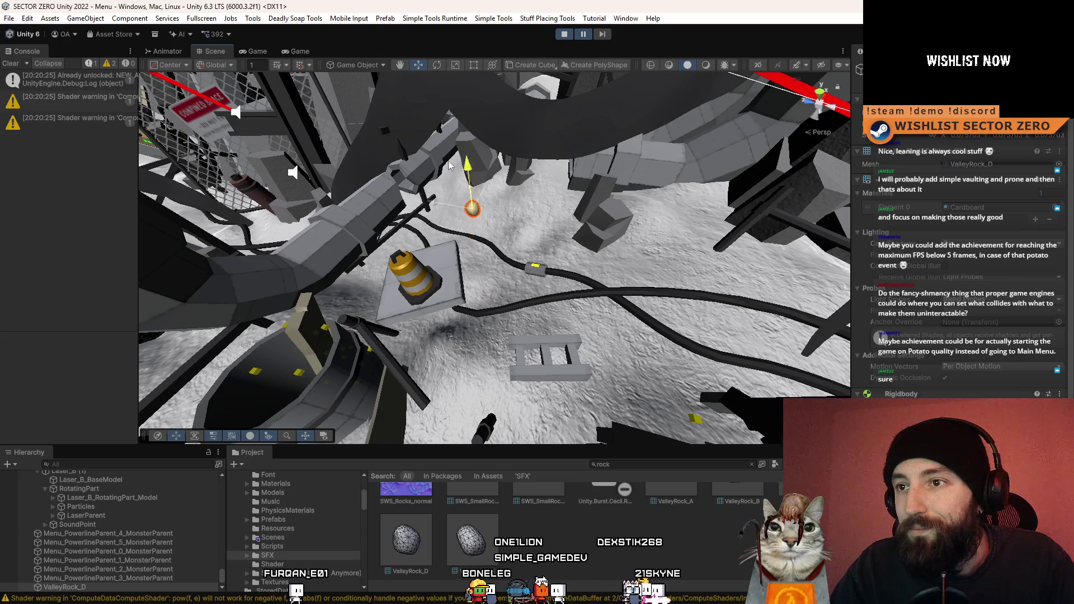
pyautogui.press('f')
pyautogui.scroll(-2, 962, 328)
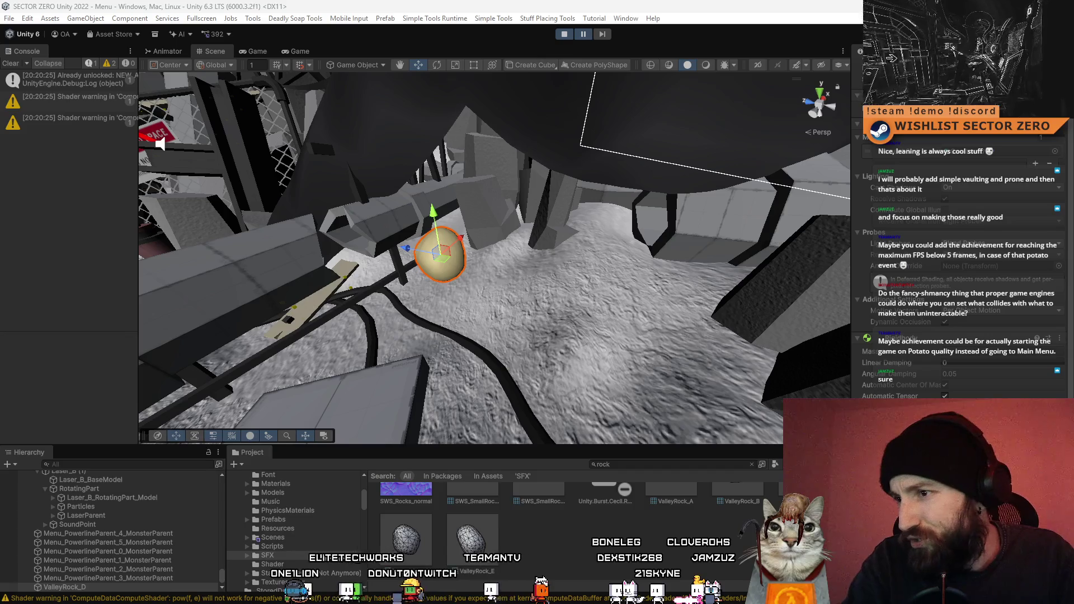
pyautogui.scroll(-2, 963, 280)
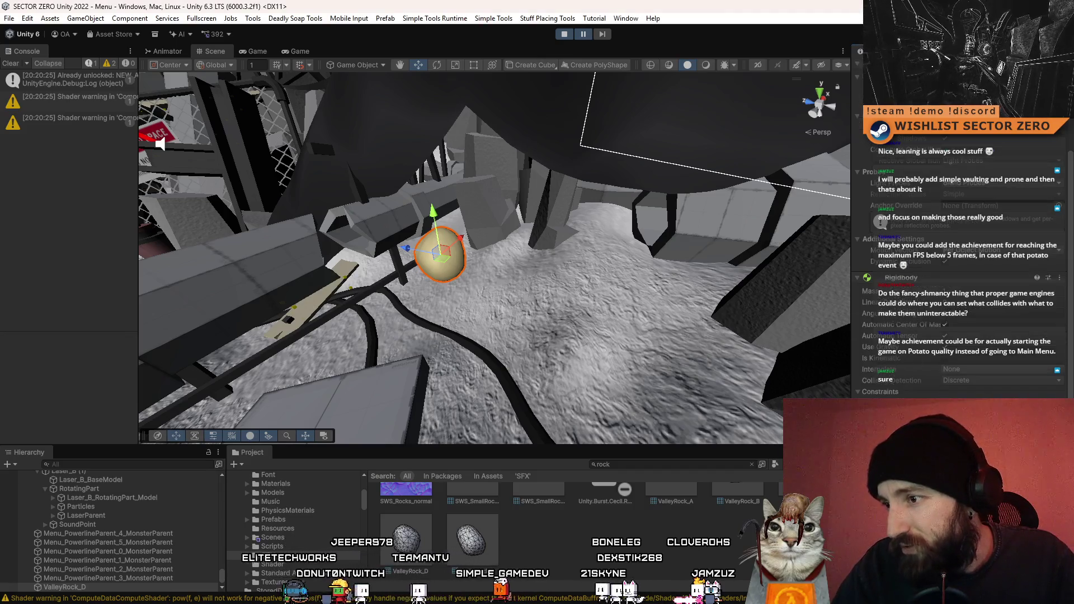
pyautogui.moveTo(443, 276); pyautogui.dragTo(422, 270)
pyautogui.moveTo(530, 251); pyautogui.dragTo(539, 246)
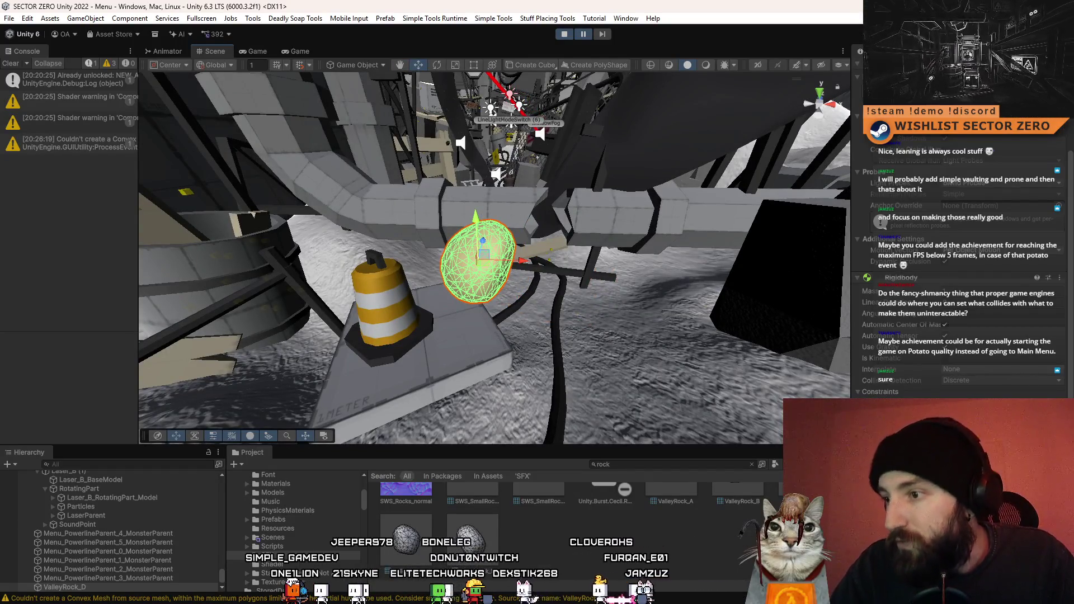
# Orbit out to view the rock beside the barrel and scroll the Inspector's Rigidbody settings.
pyautogui.scroll(2, 963, 279)
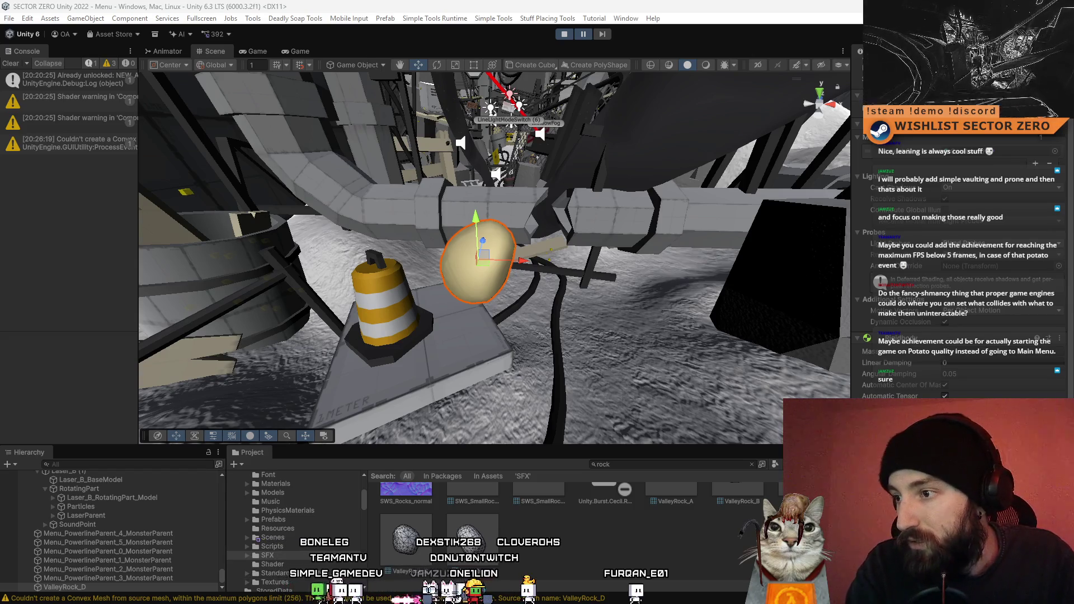
pyautogui.moveTo(559, 263); pyautogui.dragTo(599, 264)
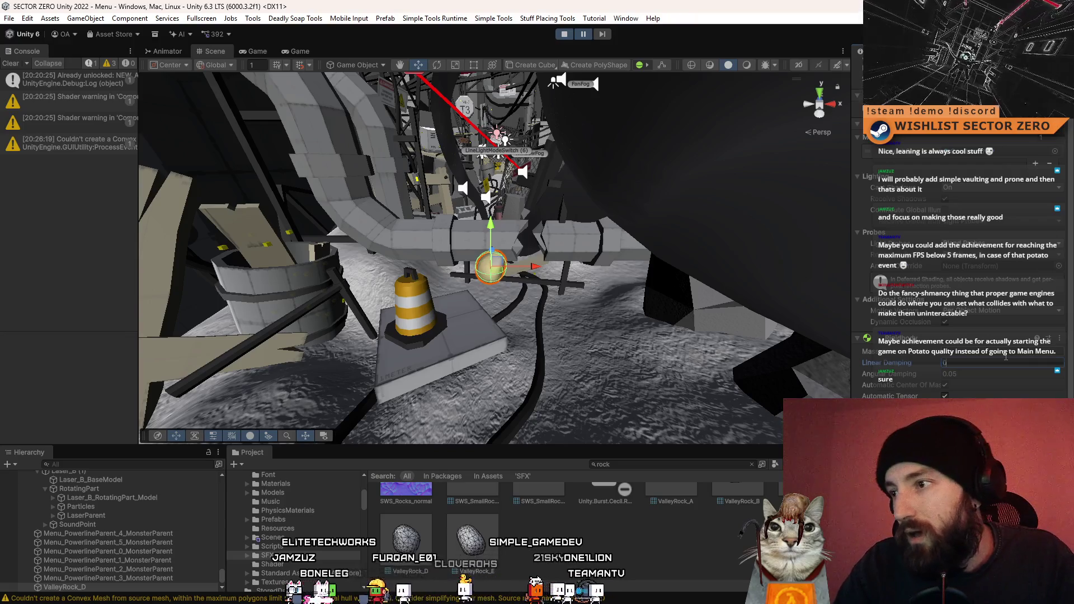
pyautogui.scroll(-4, 1004, 364)
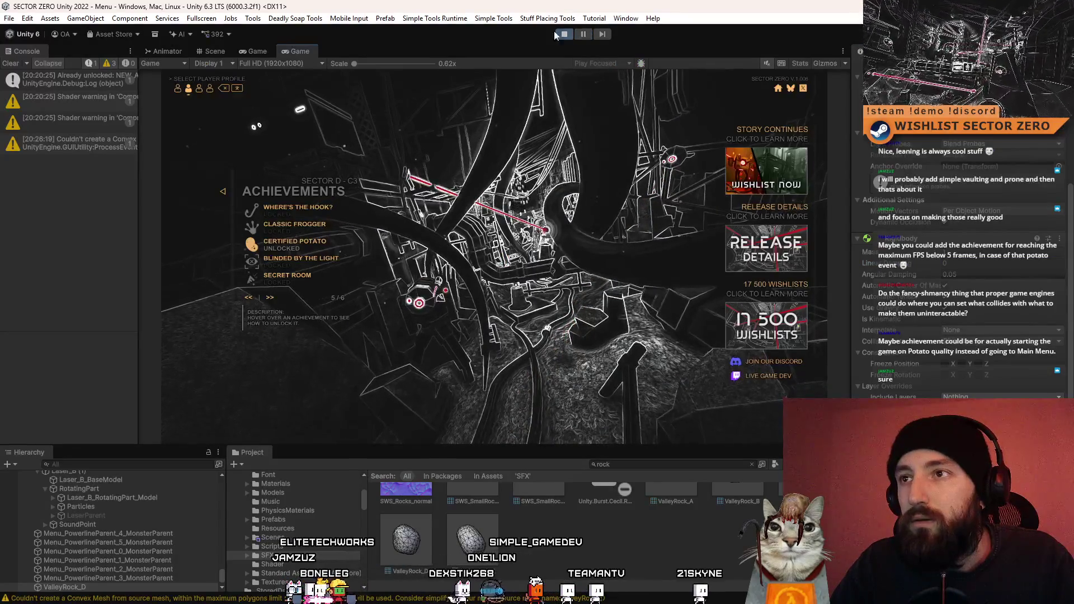
pyautogui.click(254, 50)
pyautogui.click(215, 50)
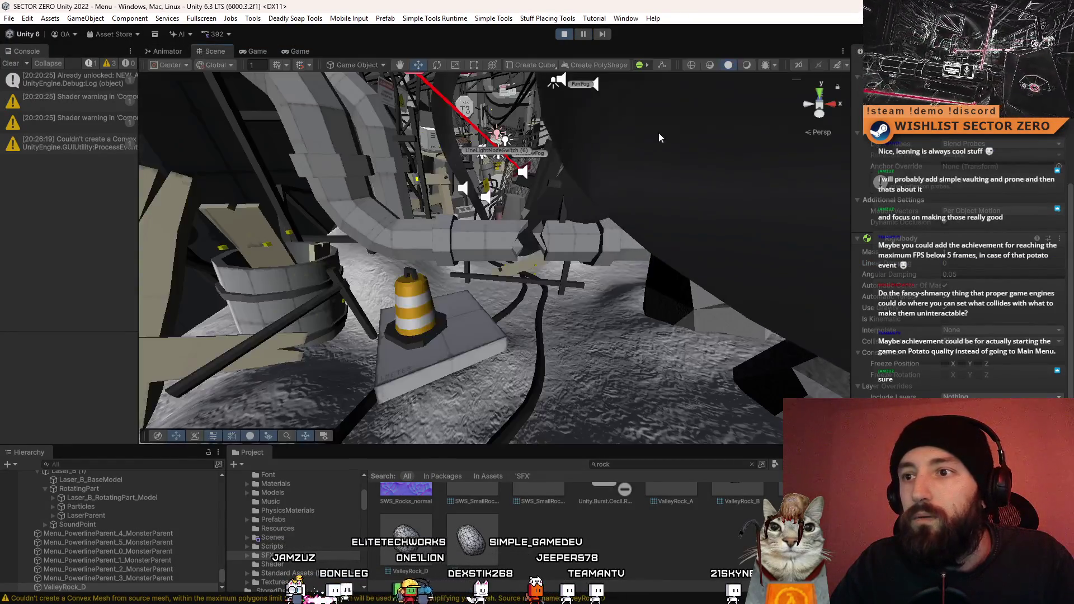
pyautogui.moveTo(516, 114); pyautogui.dragTo(525, 318)
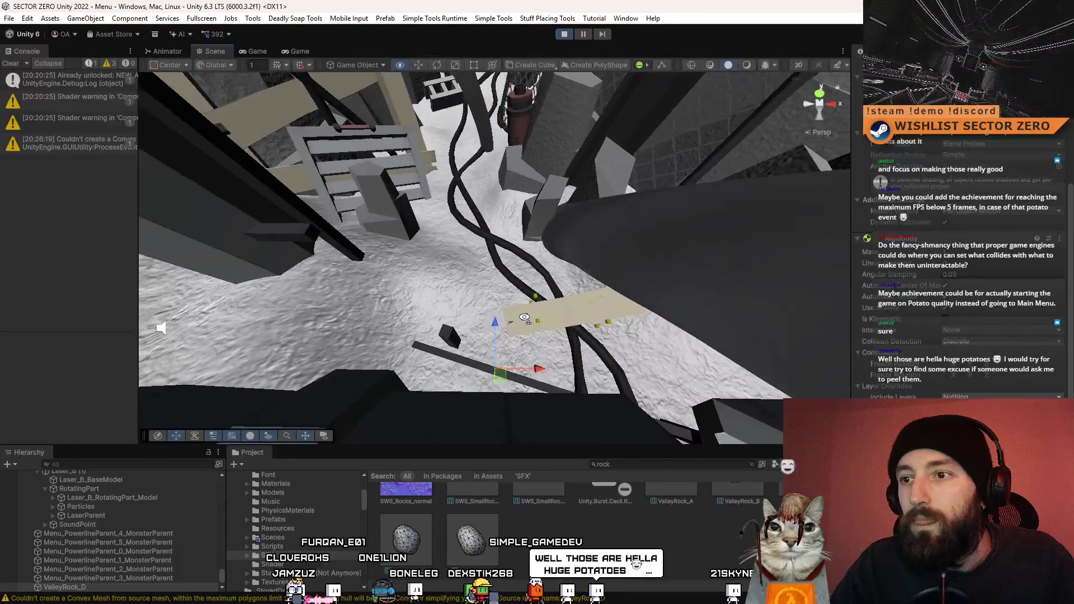
pyautogui.moveTo(521, 185)
pyautogui.mouseDown()
pyautogui.moveTo(511, 225)
pyautogui.moveTo(419, 331)
pyautogui.moveTo(312, 197)
pyautogui.moveTo(425, 163)
pyautogui.moveTo(488, 350)
pyautogui.mouseUp()
pyautogui.scroll(5, 995, 174)
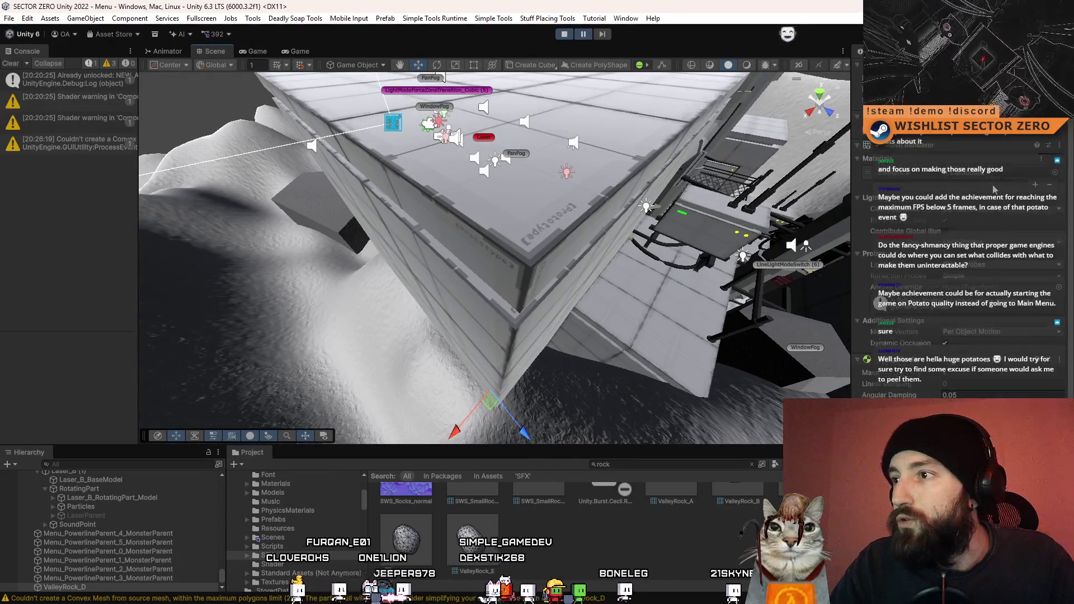
pyautogui.moveTo(537, 235)
pyautogui.mouseDown()
pyautogui.moveTo(568, 178)
pyautogui.moveTo(501, 272)
pyautogui.mouseUp()
pyautogui.moveTo(494, 135); pyautogui.dragTo(566, 161)
pyautogui.scroll(-5, 930, 227)
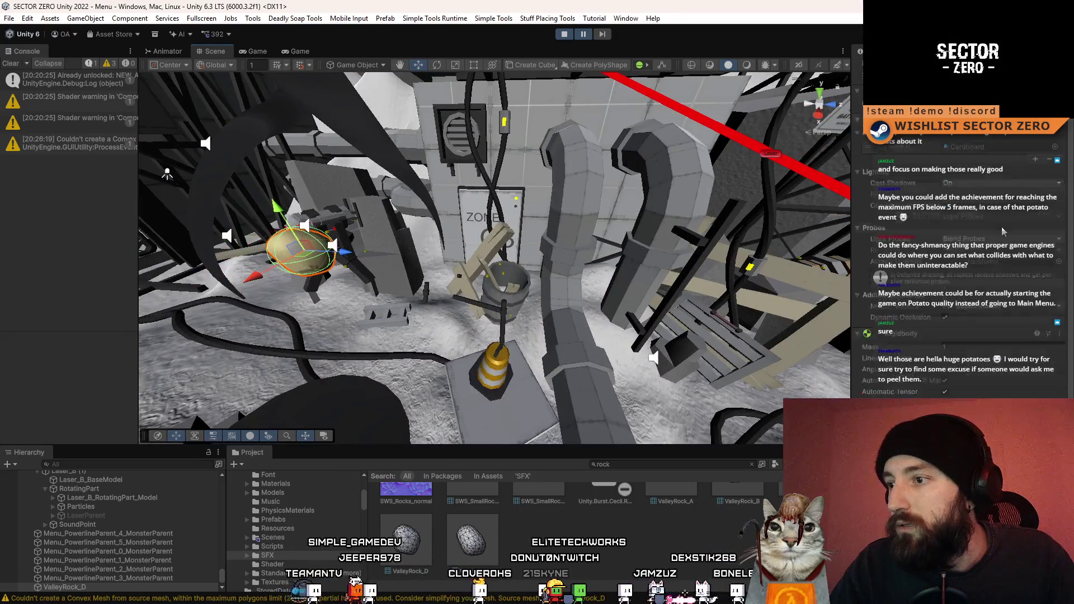
pyautogui.moveTo(437, 191); pyautogui.dragTo(414, 201)
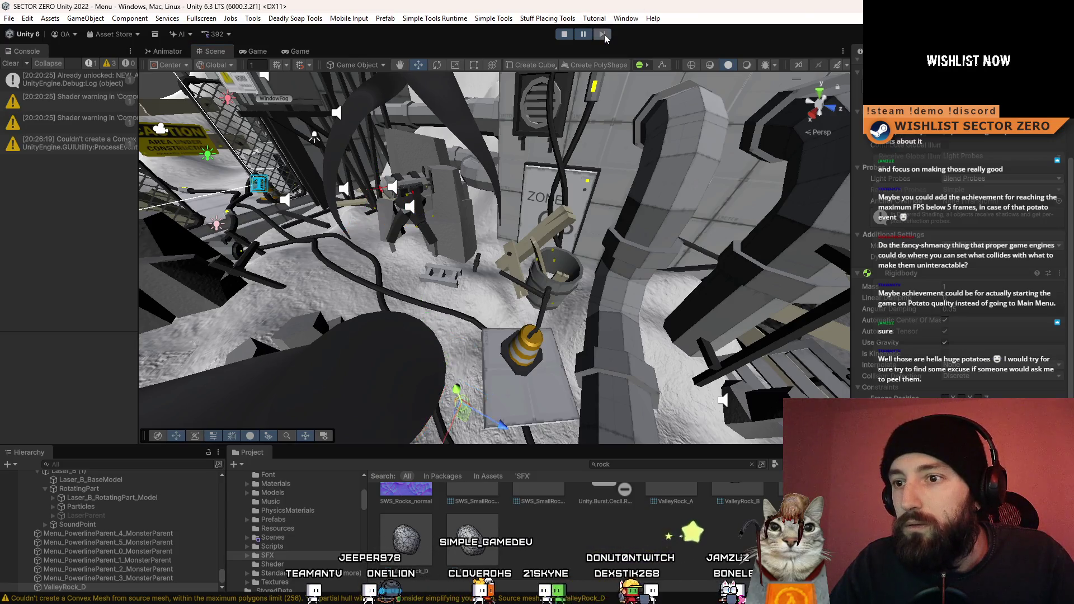
pyautogui.scroll(5, 414, 338)
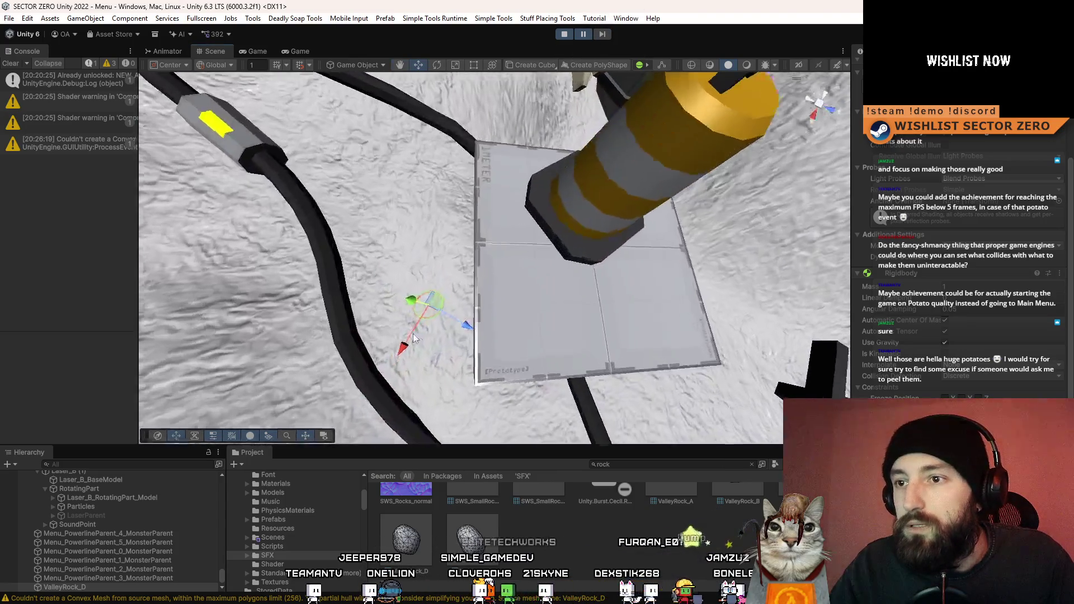
pyautogui.scroll(5, 414, 337)
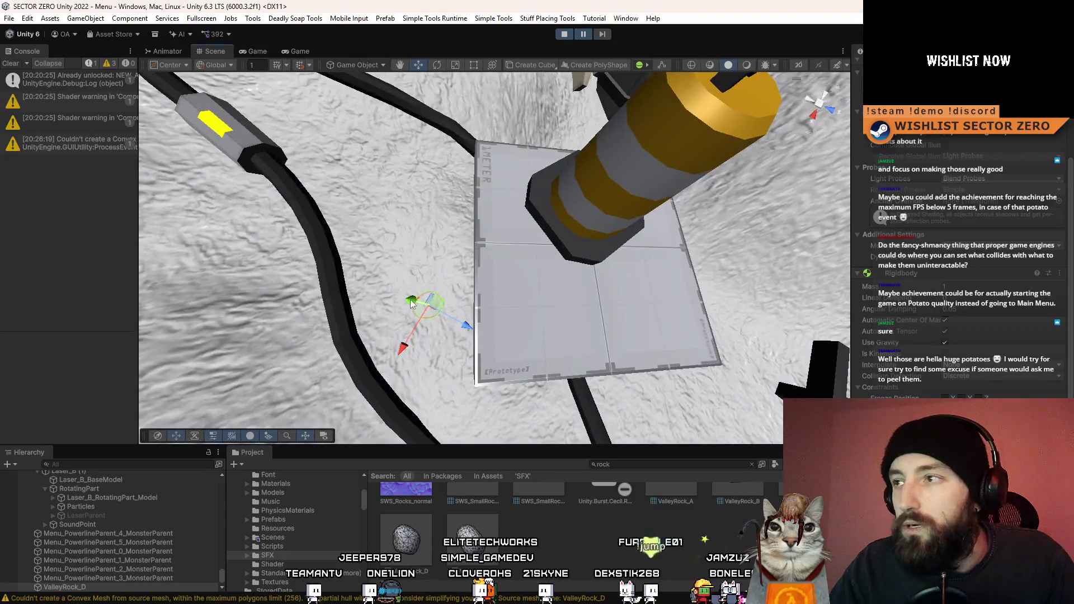
pyautogui.keyDown('alt'); pyautogui.moveTo(414, 338); pyautogui.dragTo(485, 110); pyautogui.keyUp('alt')
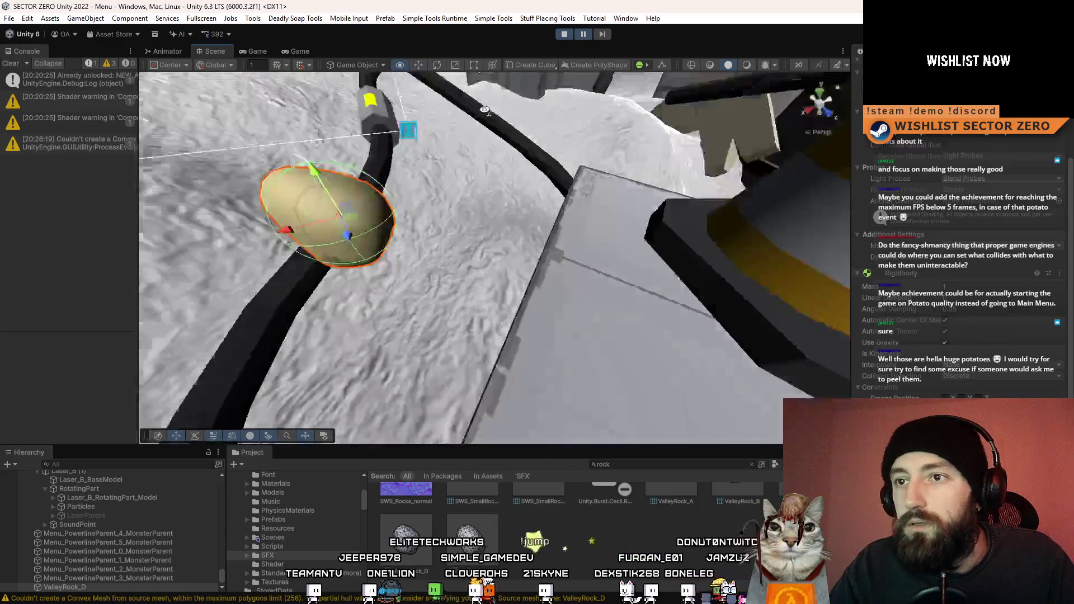
pyautogui.press('f')
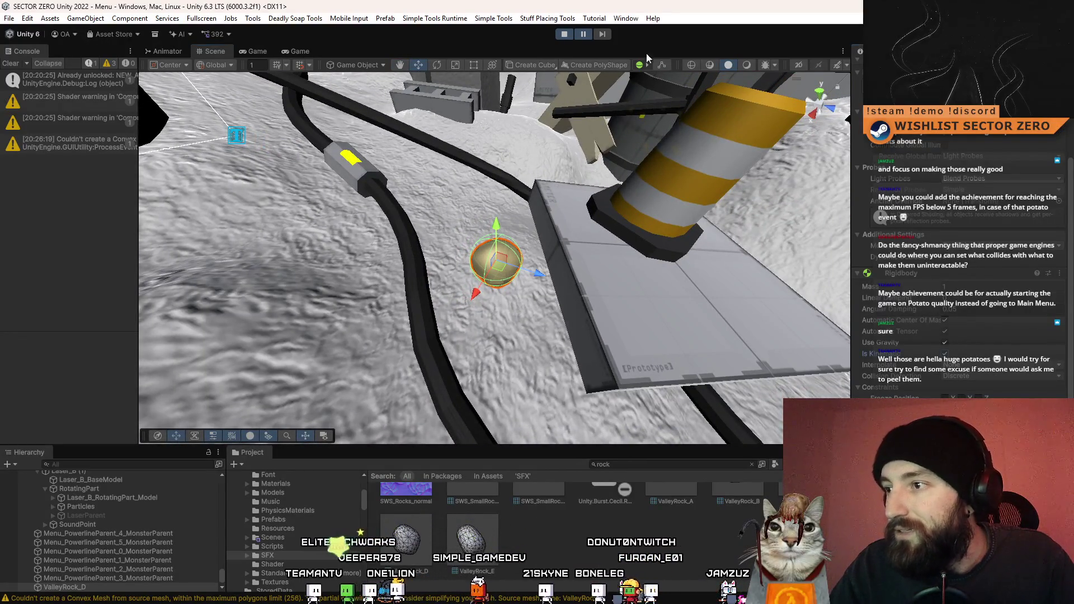
pyautogui.click(586, 33)
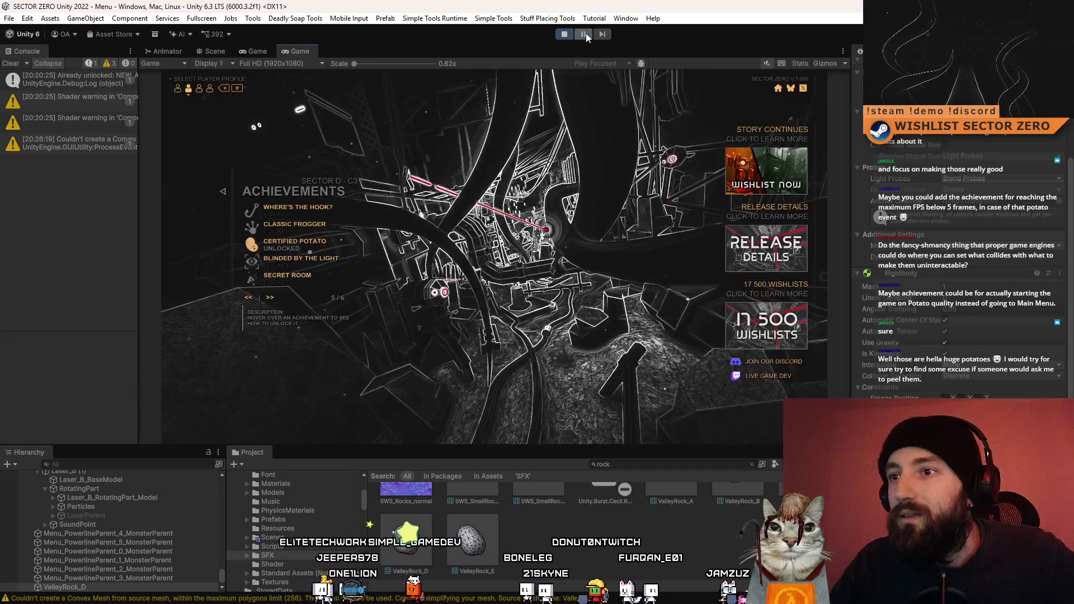
pyautogui.click(229, 51)
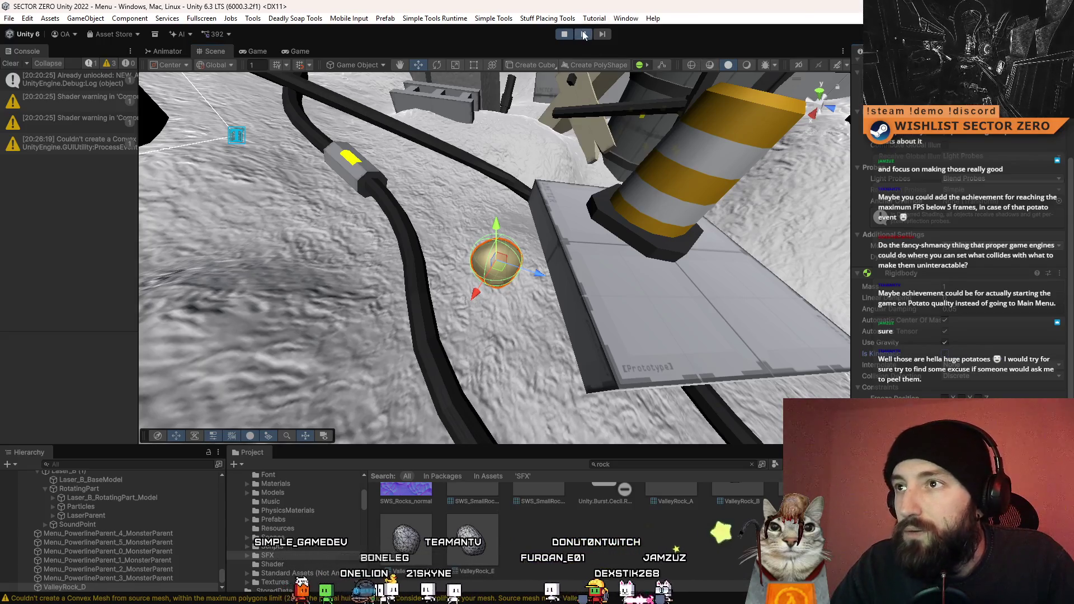
pyautogui.click(583, 35)
pyautogui.click(583, 32)
pyautogui.click(582, 33)
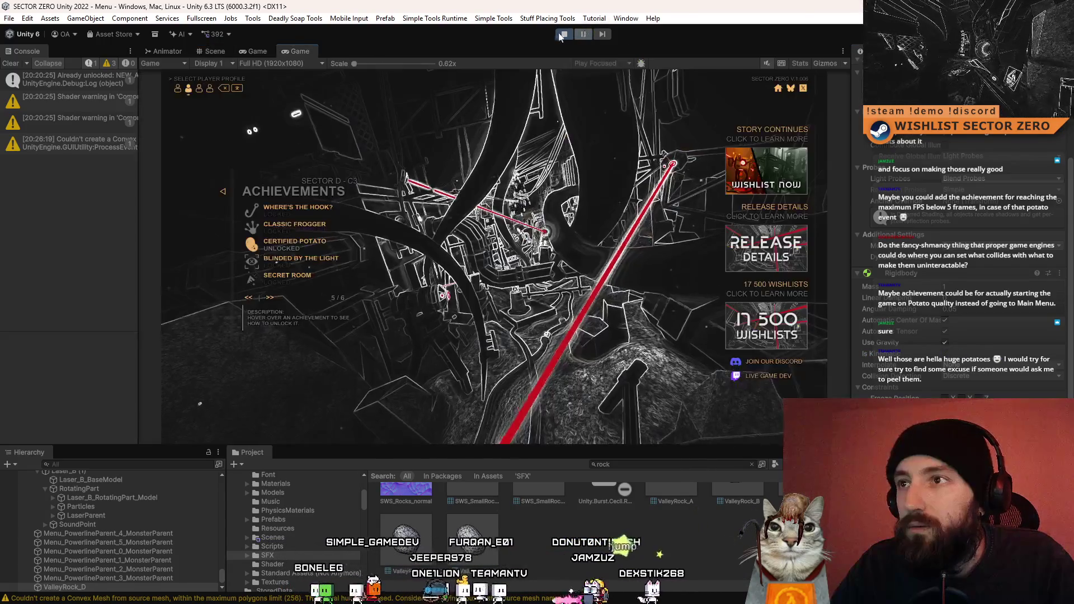
pyautogui.click(223, 51)
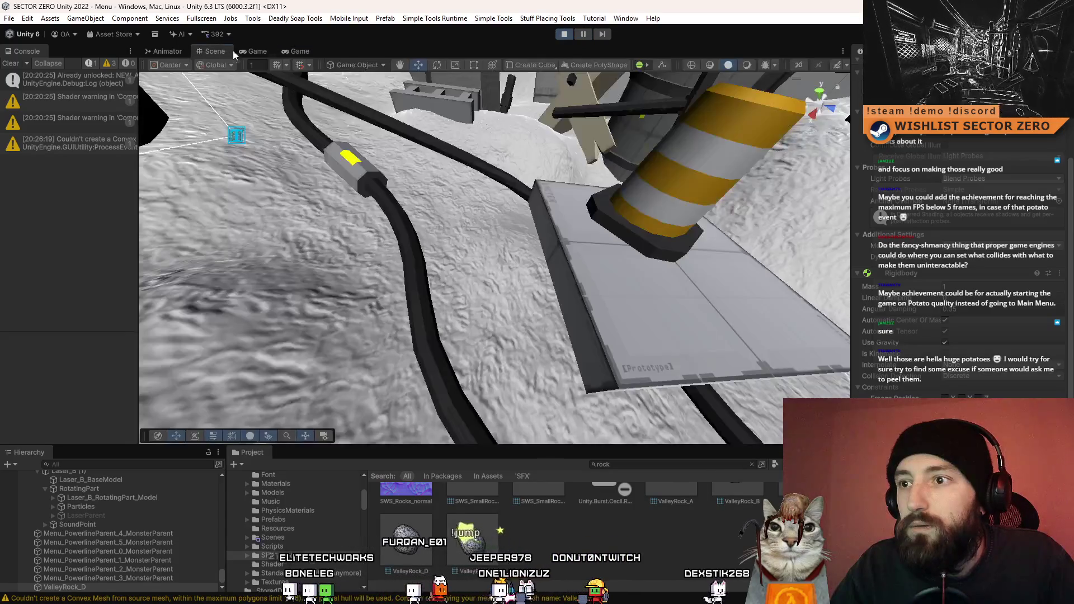
pyautogui.click(583, 34)
pyautogui.moveTo(584, 82); pyautogui.dragTo(597, 202)
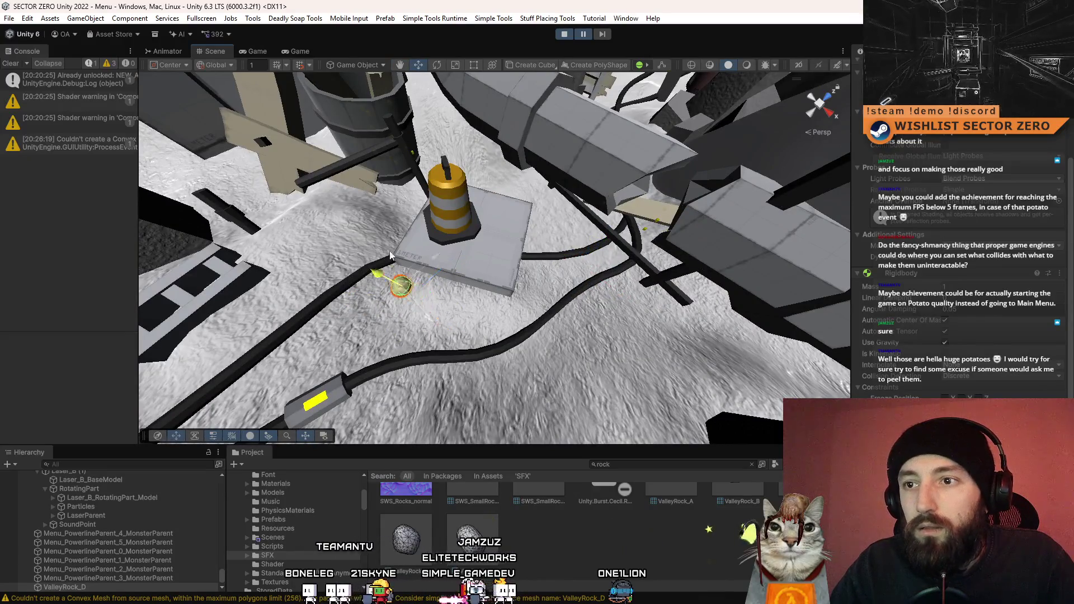
# Move the rock beside the cable, rename it Potato, and save it as Potato.prefab in Assets.
pyautogui.moveTo(392, 257); pyautogui.dragTo(342, 227)
pyautogui.click(121, 587)
pyautogui.write('Potato')
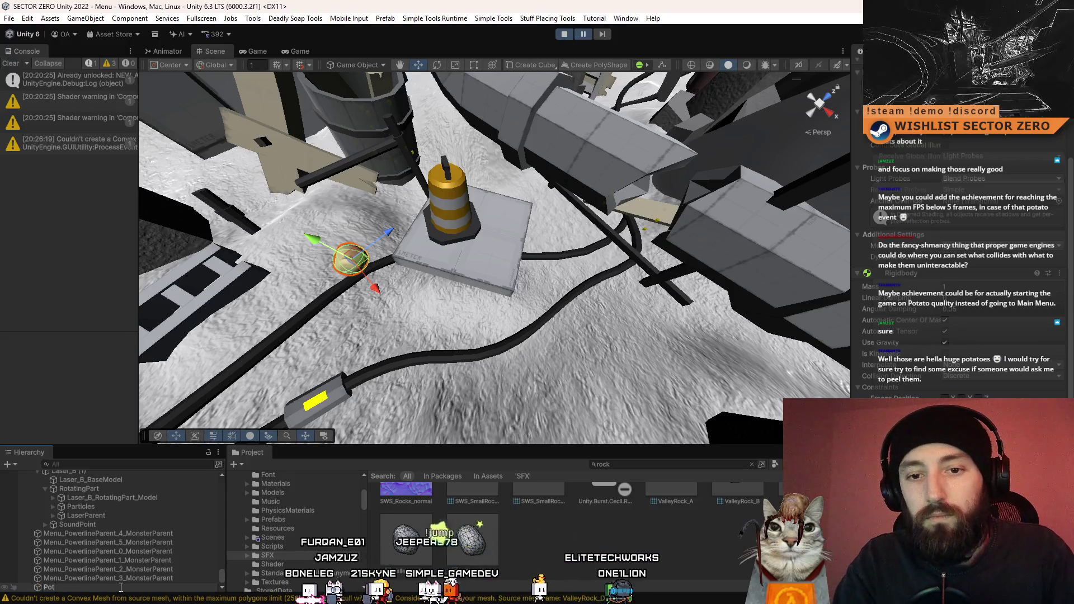
pyautogui.press('Return')
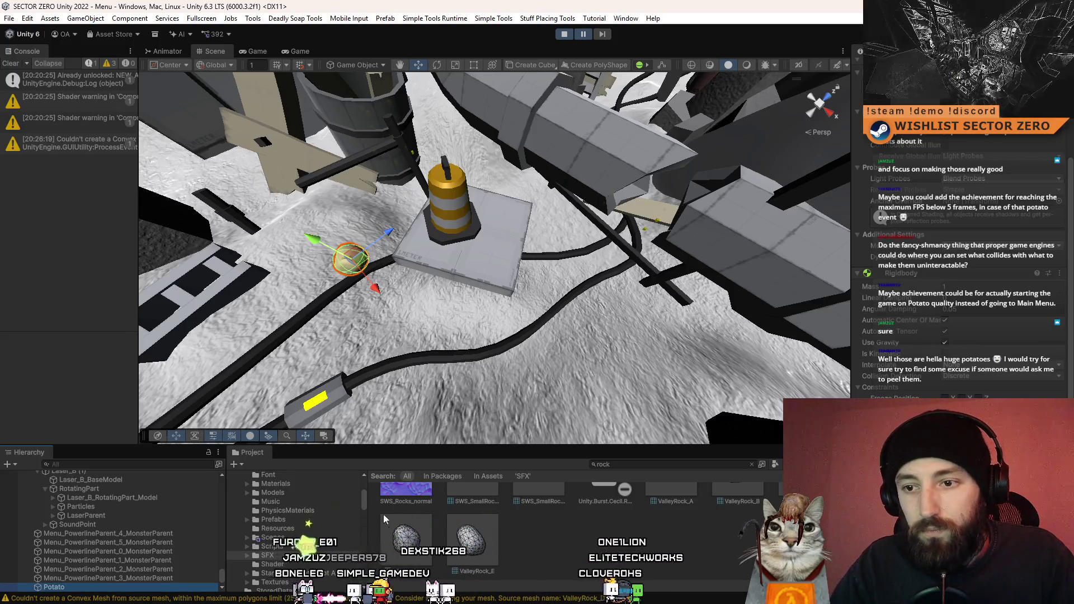
pyautogui.scroll(5, 295, 534)
pyautogui.click(295, 530)
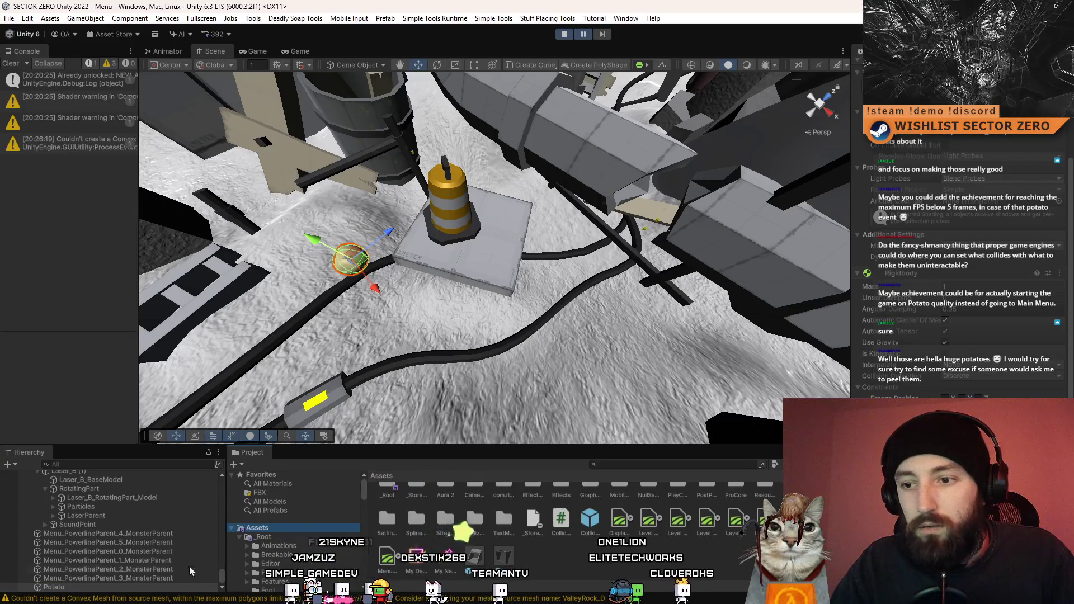
pyautogui.moveTo(66, 595); pyautogui.dragTo(563, 558)
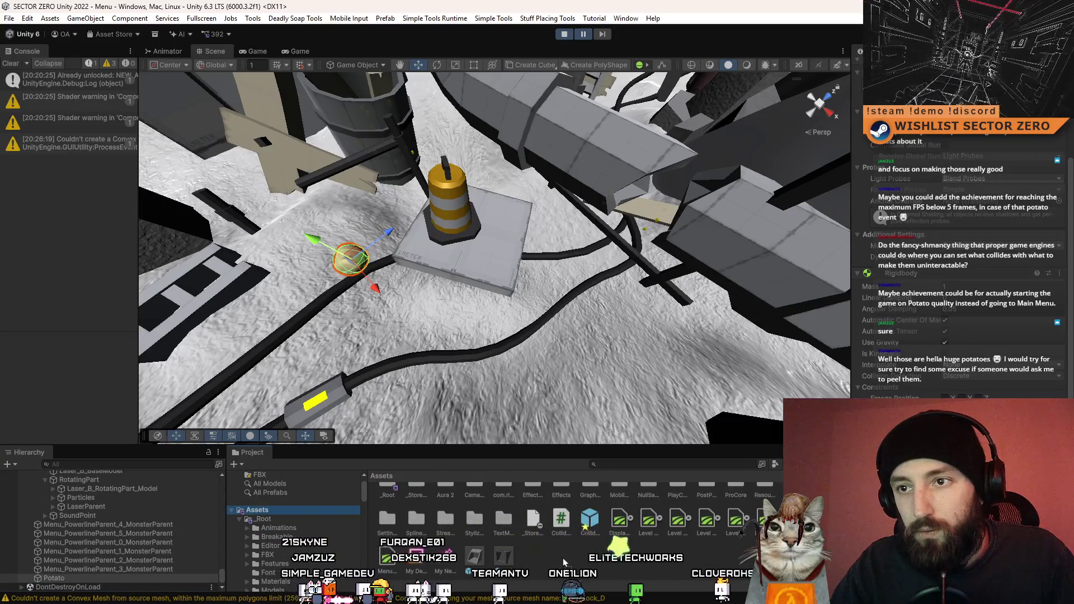
# Look over the Potato from above, check the achievements menu, then duplicate the Potato.
pyautogui.moveTo(608, 318); pyautogui.dragTo(484, 285)
pyautogui.click(426, 232)
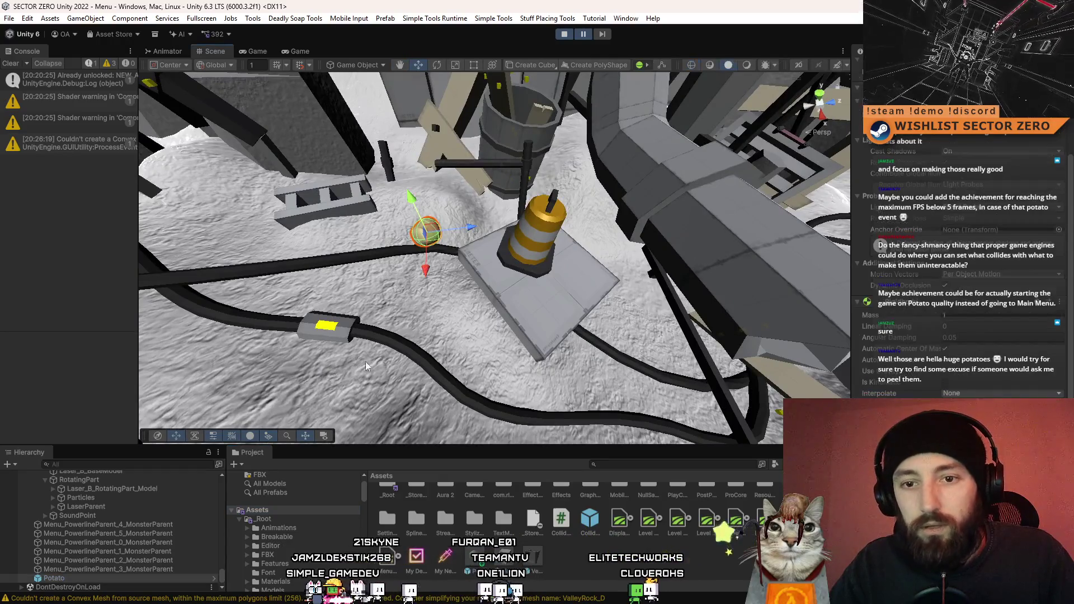
pyautogui.scroll(3, 400, 274)
pyautogui.moveTo(399, 274)
pyautogui.mouseDown()
pyautogui.moveTo(623, 252)
pyautogui.moveTo(530, 300)
pyautogui.mouseUp()
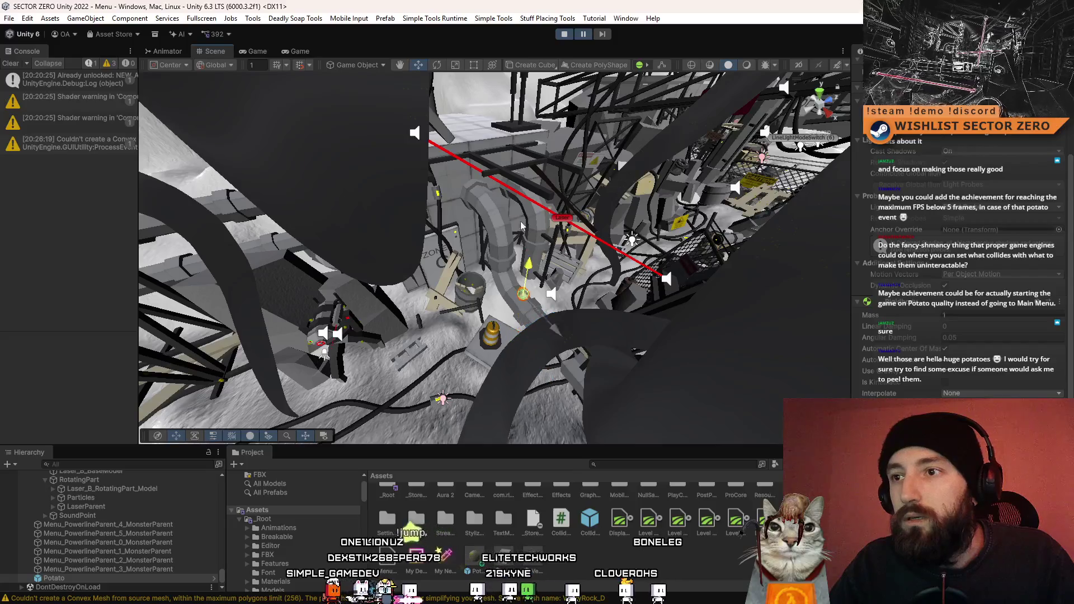
pyautogui.moveTo(590, 208); pyautogui.dragTo(541, 141)
pyautogui.click(267, 52)
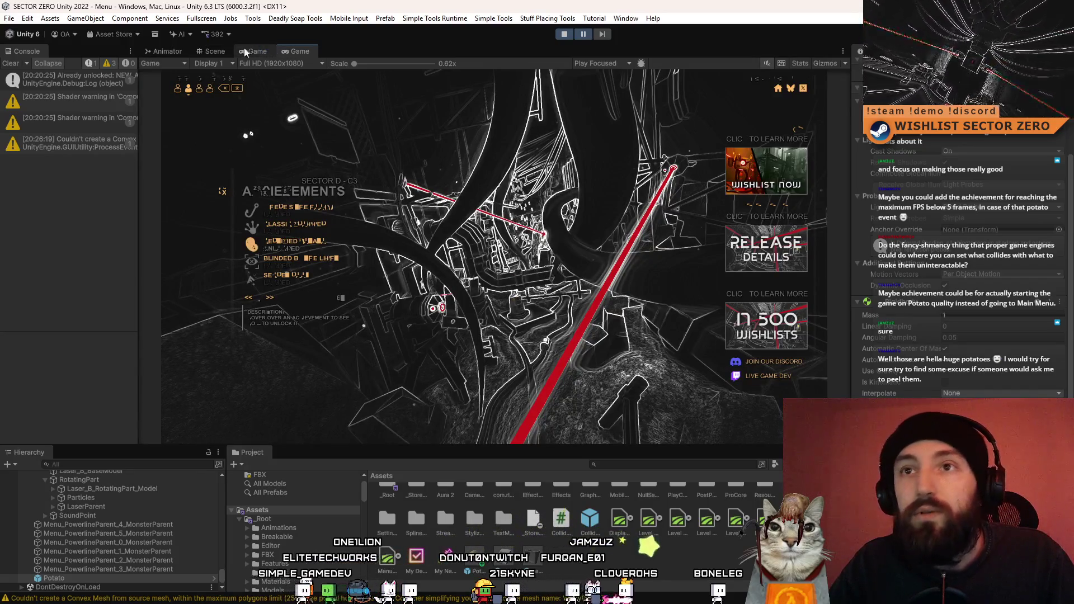
pyautogui.click(222, 53)
pyautogui.moveTo(234, 67)
pyautogui.mouseDown()
pyautogui.moveTo(532, 201)
pyautogui.moveTo(564, 201)
pyautogui.moveTo(547, 186)
pyautogui.moveTo(478, 220)
pyautogui.mouseUp()
pyautogui.hotkey('ctrl', 'd')
pyautogui.hotkey('ctrl', 'd')
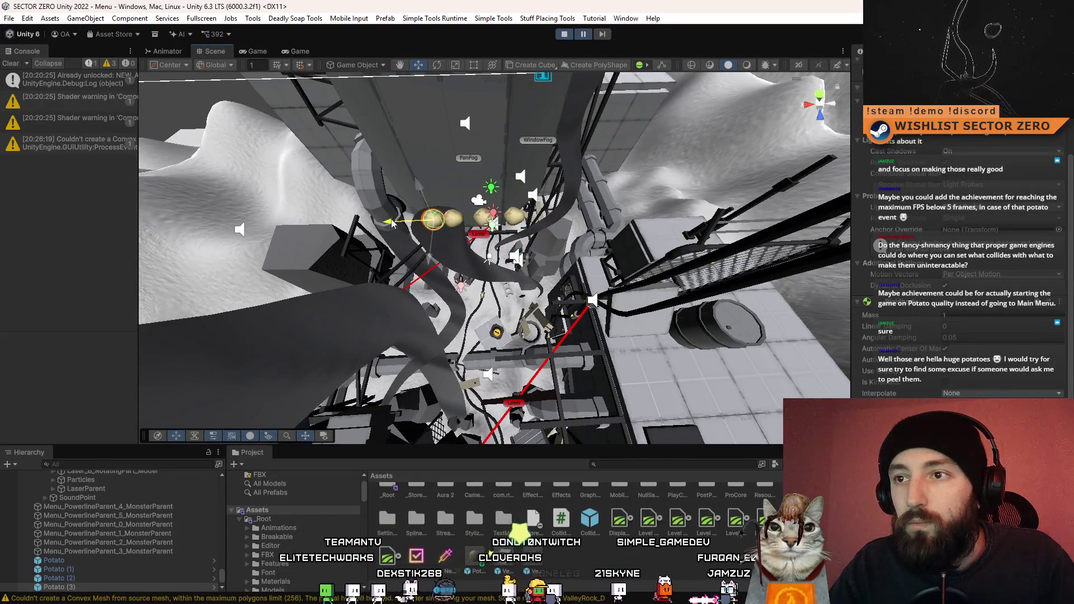
# Make more Potato copies and duplicate the row of potatoes to grow the pile.
pyautogui.hotkey('ctrl', 'd')
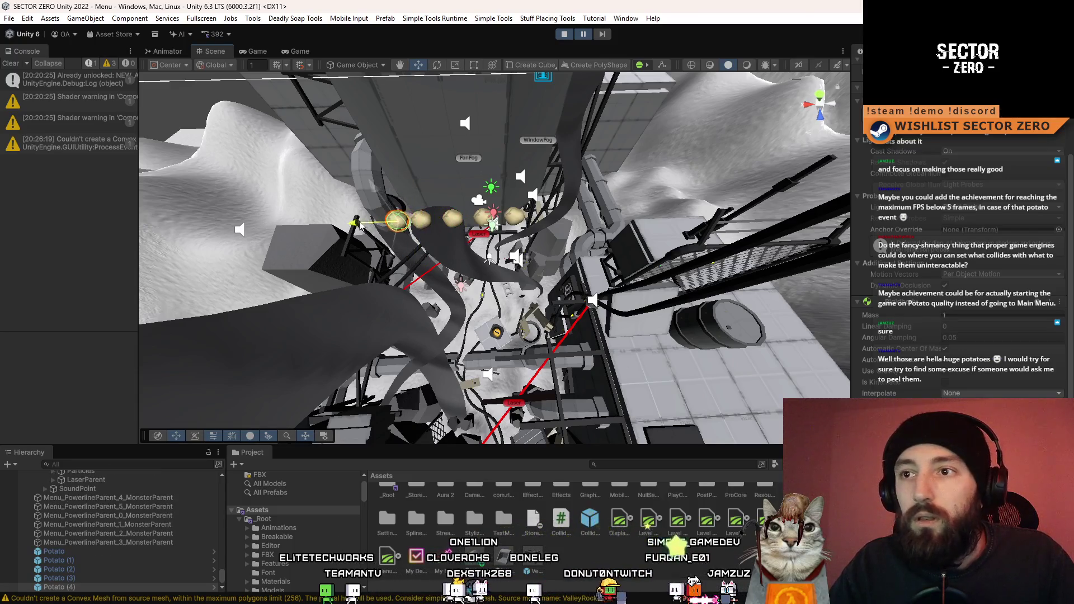
pyautogui.click(448, 221)
pyautogui.press('f')
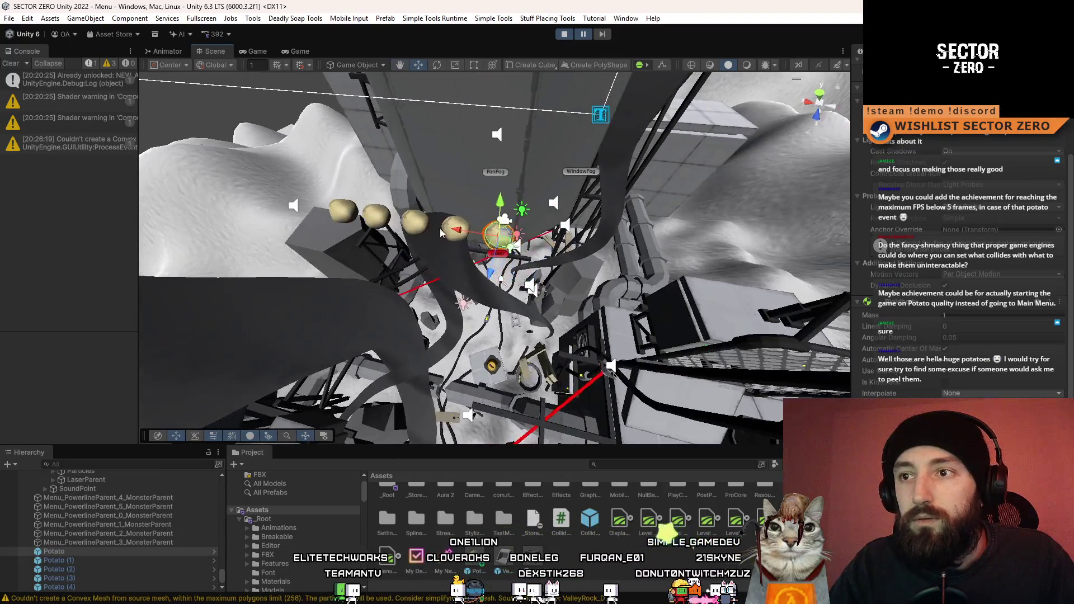
pyautogui.moveTo(407, 225)
pyautogui.mouseDown()
pyautogui.moveTo(491, 235)
pyautogui.moveTo(358, 249)
pyautogui.mouseUp()
pyautogui.hotkey('ctrl', 'd')
pyautogui.hotkey('ctrl', 'd')
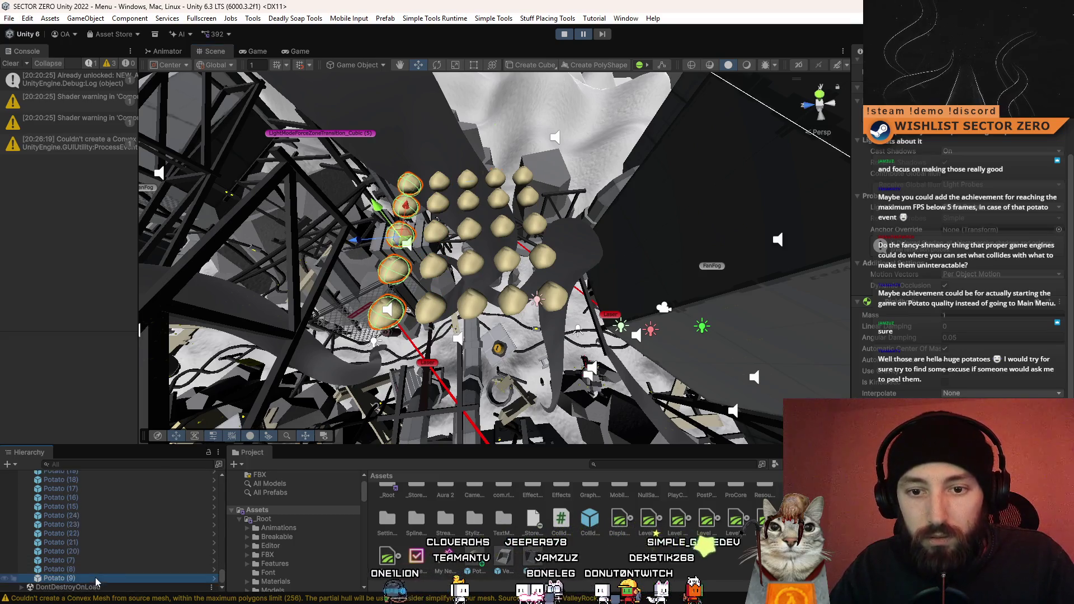
# Select all Potato objects and move the copied potatoes up-left onto the pile.
pyautogui.scroll(3, 84, 559)
pyautogui.click(81, 516)
pyautogui.scroll(1, 81, 524)
pyautogui.keyDown('shift'); pyautogui.click(61, 531); pyautogui.keyUp('shift')
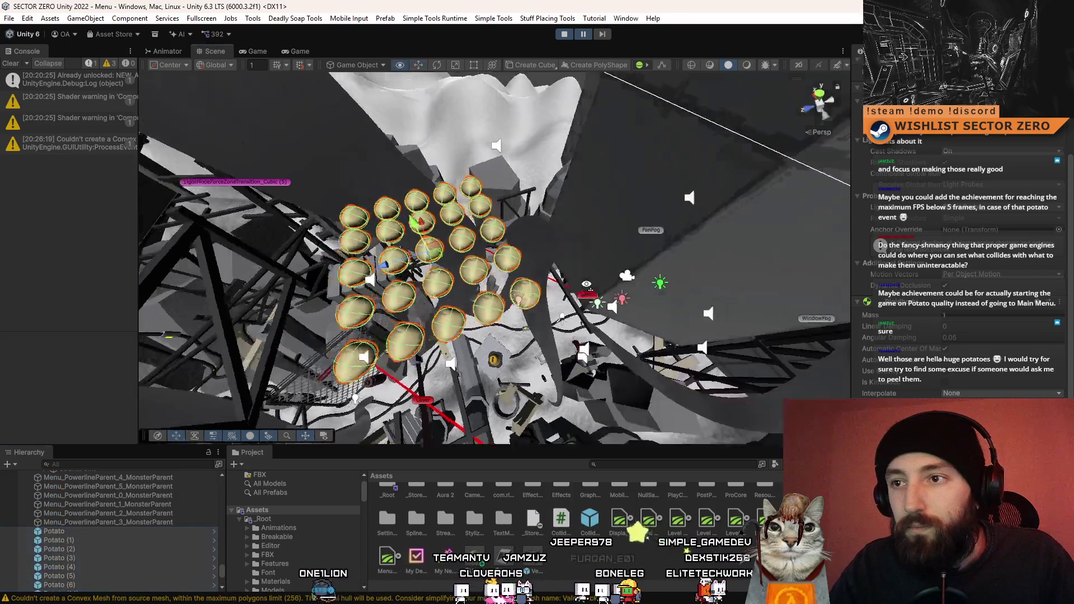
pyautogui.press('f')
pyautogui.moveTo(421, 219)
pyautogui.mouseDown()
pyautogui.moveTo(403, 154)
pyautogui.moveTo(442, 197)
pyautogui.mouseUp()
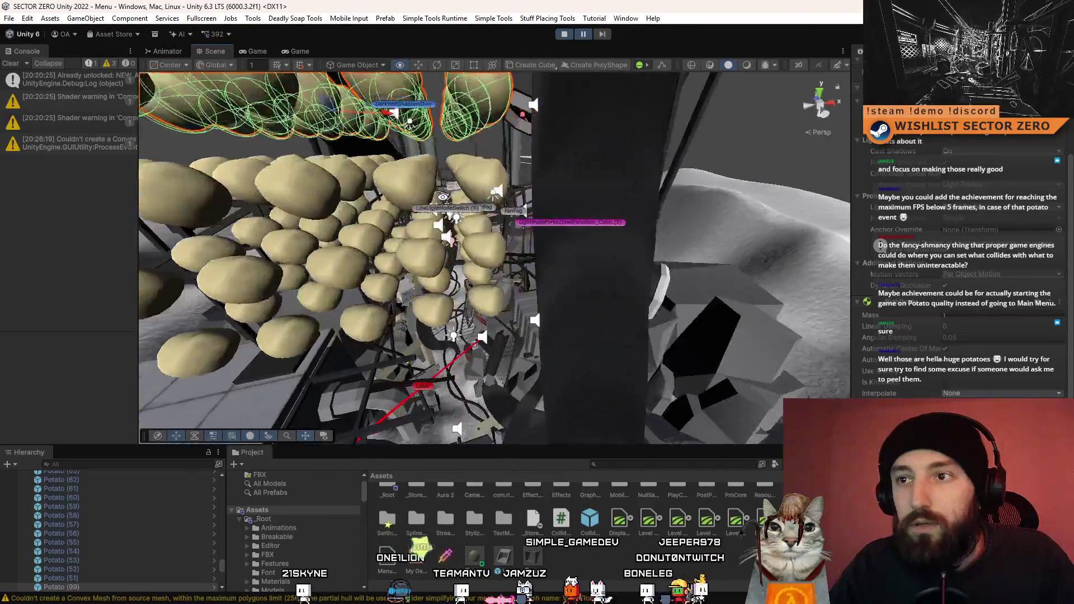
pyautogui.press('f')
# Select the whole potato cluster in the Hierarchy and raise it upward.
pyautogui.scroll(5, 130, 527)
pyautogui.scroll(2, 130, 527)
pyautogui.click(117, 531)
pyautogui.scroll(-5, 119, 554)
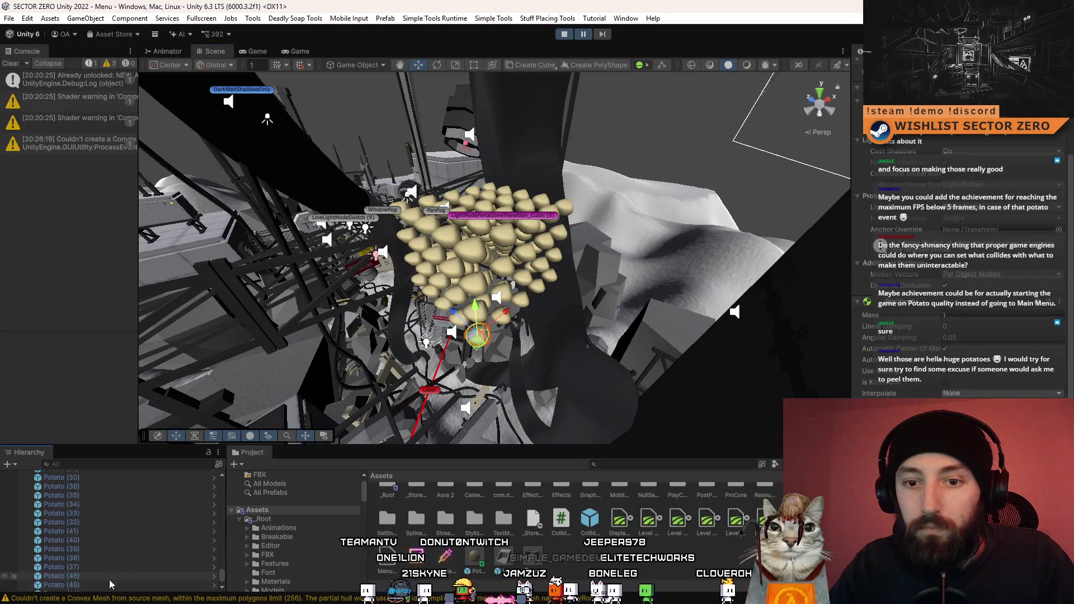
pyautogui.scroll(-2, 112, 579)
pyautogui.keyDown('shift'); pyautogui.click(107, 577); pyautogui.keyUp('shift')
pyautogui.moveTo(612, 304); pyautogui.dragTo(560, 238)
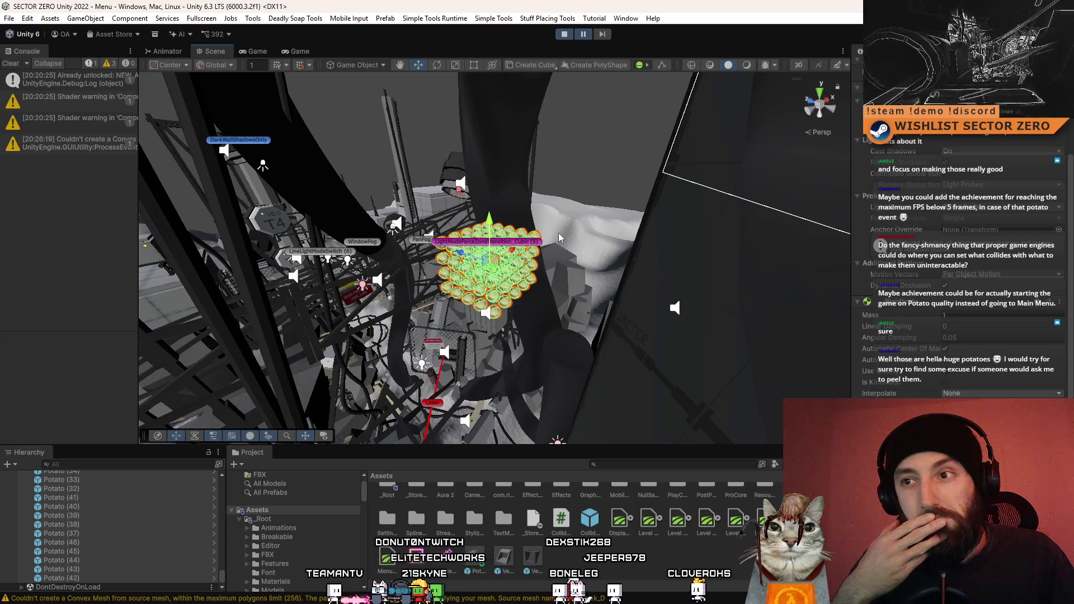
pyautogui.moveTo(558, 232)
pyautogui.mouseDown()
pyautogui.moveTo(486, 253)
pyautogui.moveTo(469, 146)
pyautogui.moveTo(470, 217)
pyautogui.moveTo(550, 192)
pyautogui.moveTo(525, 252)
pyautogui.mouseUp()
pyautogui.scroll(-5, 205, 503)
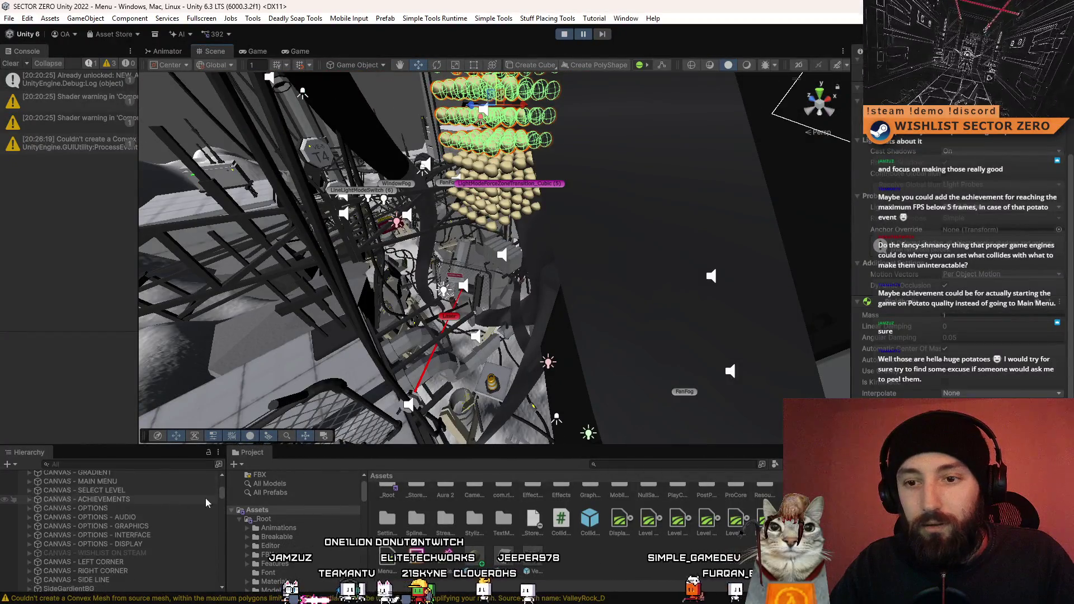
pyautogui.moveTo(221, 498); pyautogui.dragTo(230, 597)
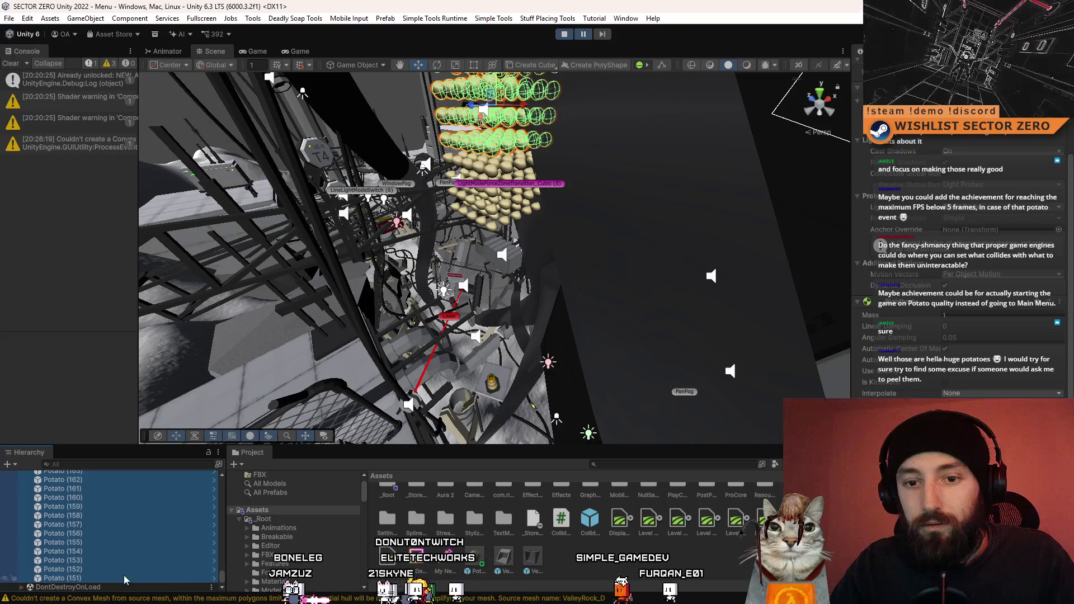
# Reselect every Potato in the pile, orbit to inspect it, then show the game's menu.
pyautogui.click(125, 579)
pyautogui.scroll(10, 124, 554)
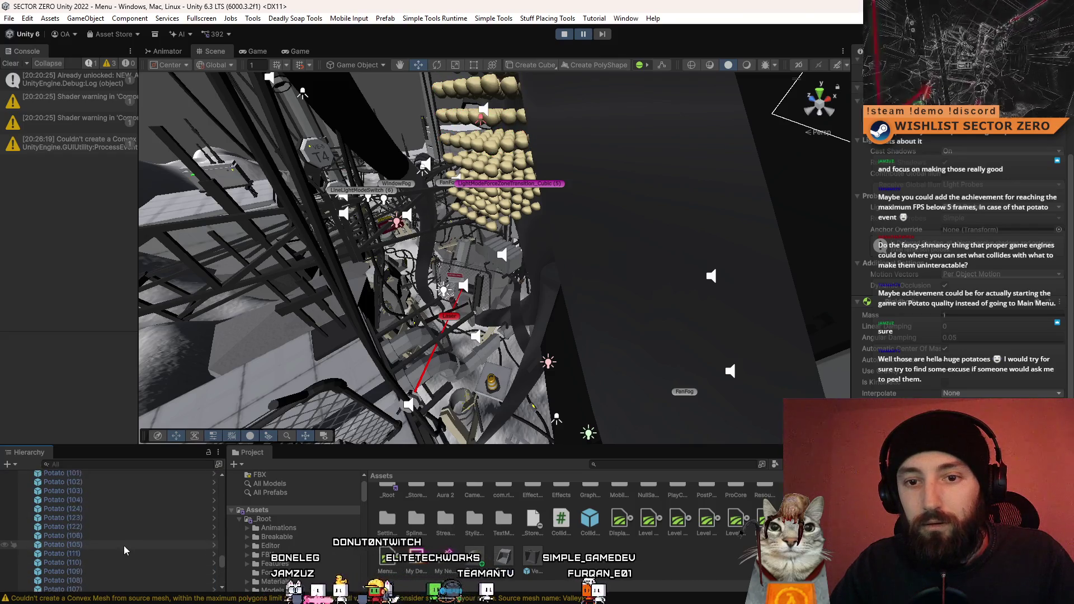
pyautogui.scroll(10, 124, 550)
pyautogui.scroll(15, 121, 546)
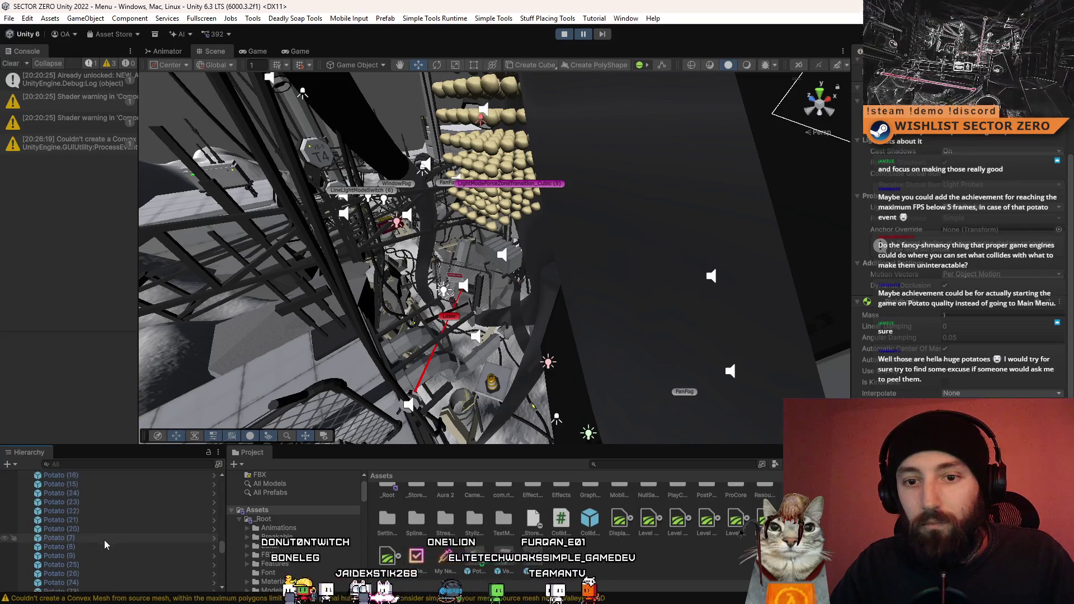
pyautogui.keyDown('shift'); pyautogui.click(84, 543); pyautogui.keyUp('shift')
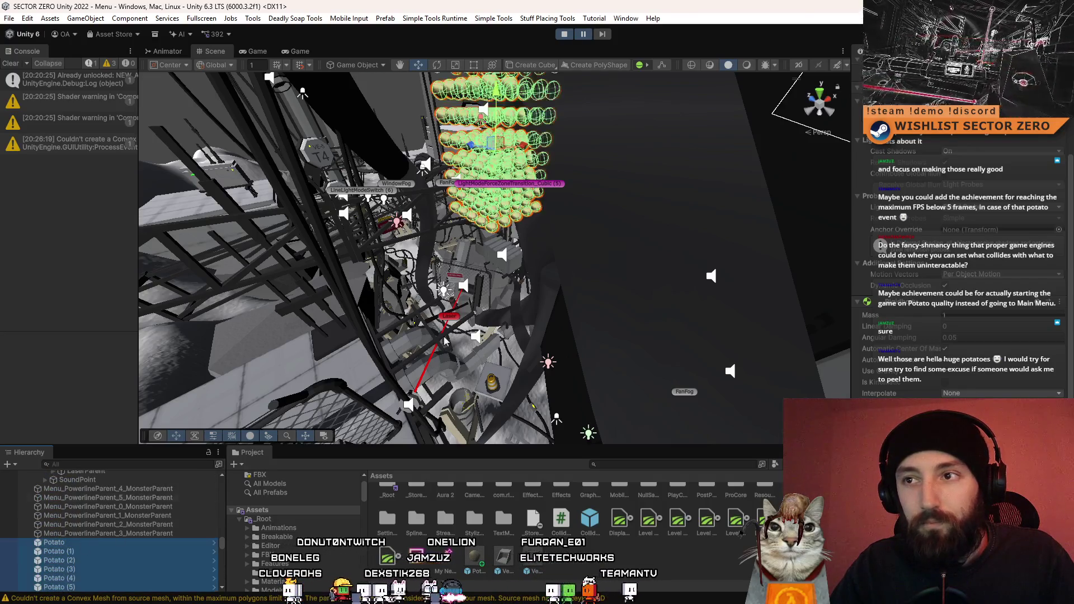
pyautogui.moveTo(442, 290); pyautogui.dragTo(269, 51)
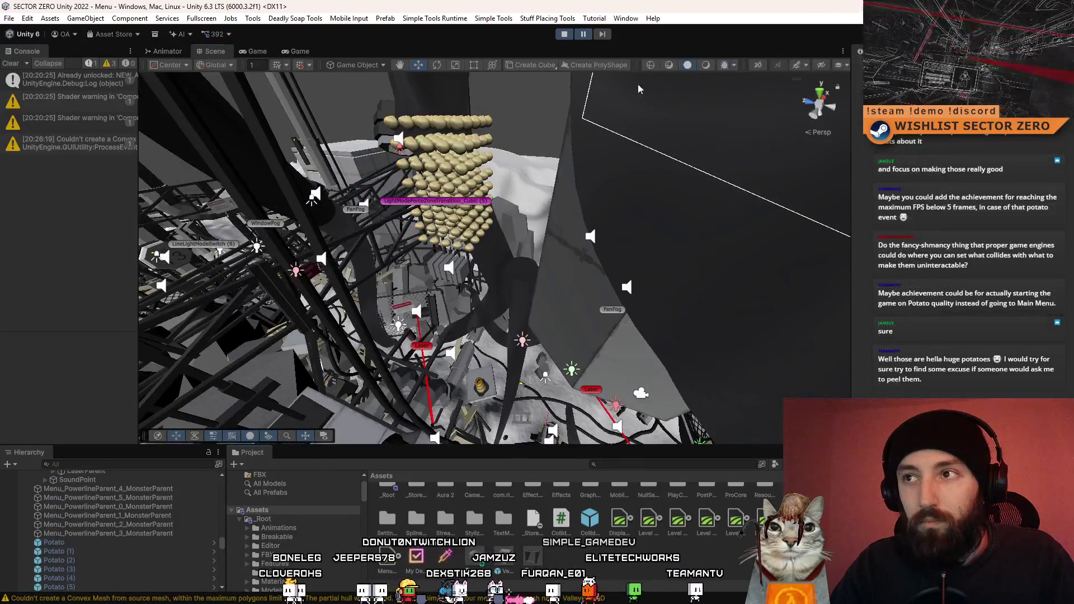
pyautogui.click(261, 51)
pyautogui.click(305, 52)
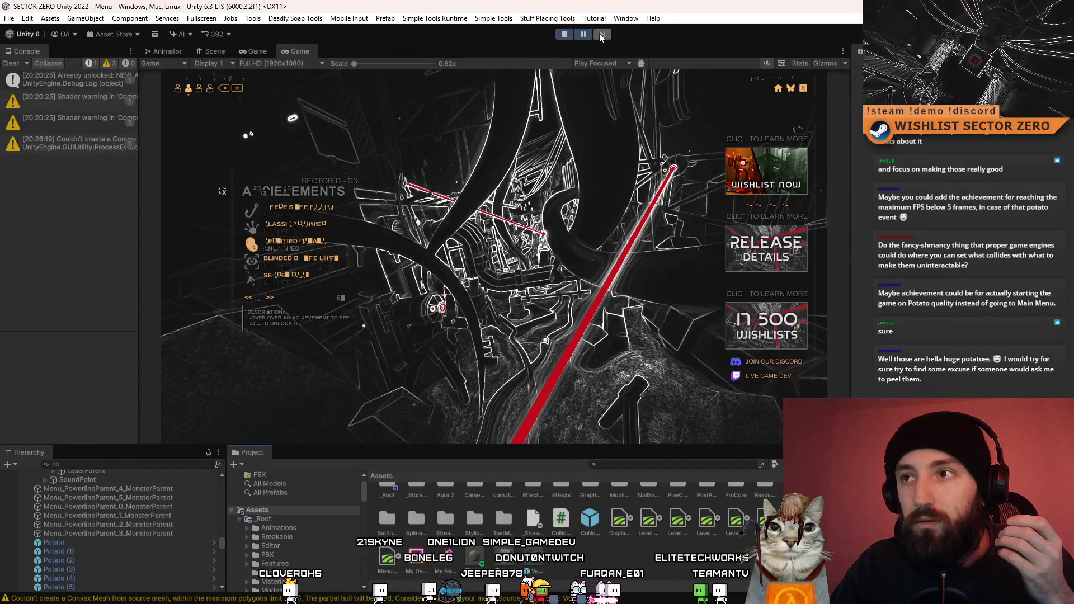
# Clear the Console, view the Certified Potato menu full screen, fire the red beam, then exit fullscreen.
pyautogui.click(11, 64)
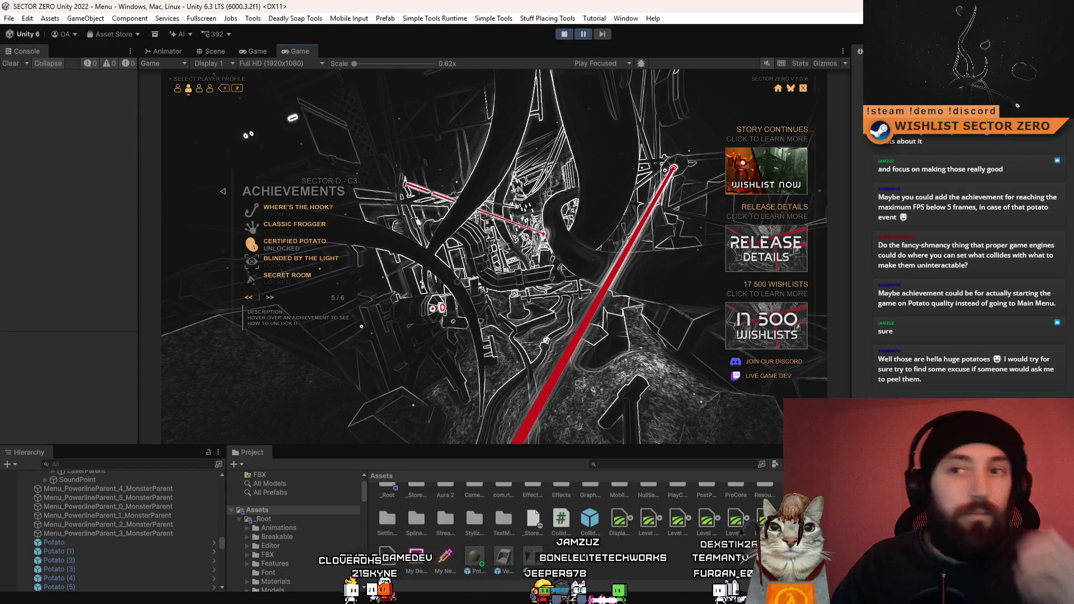
pyautogui.press('F10')
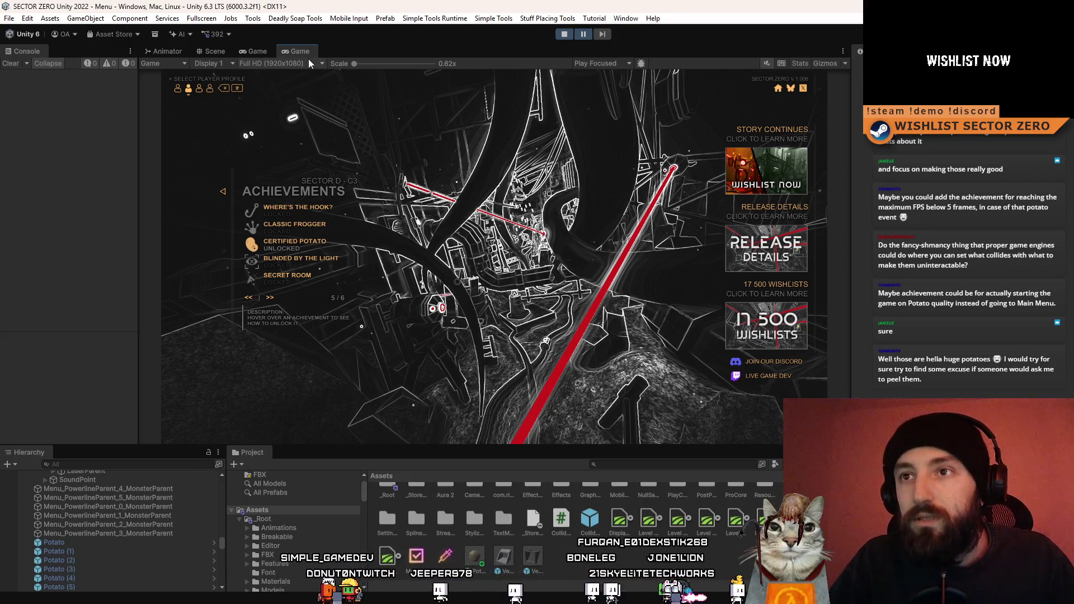
pyautogui.click(265, 52)
pyautogui.click(294, 55)
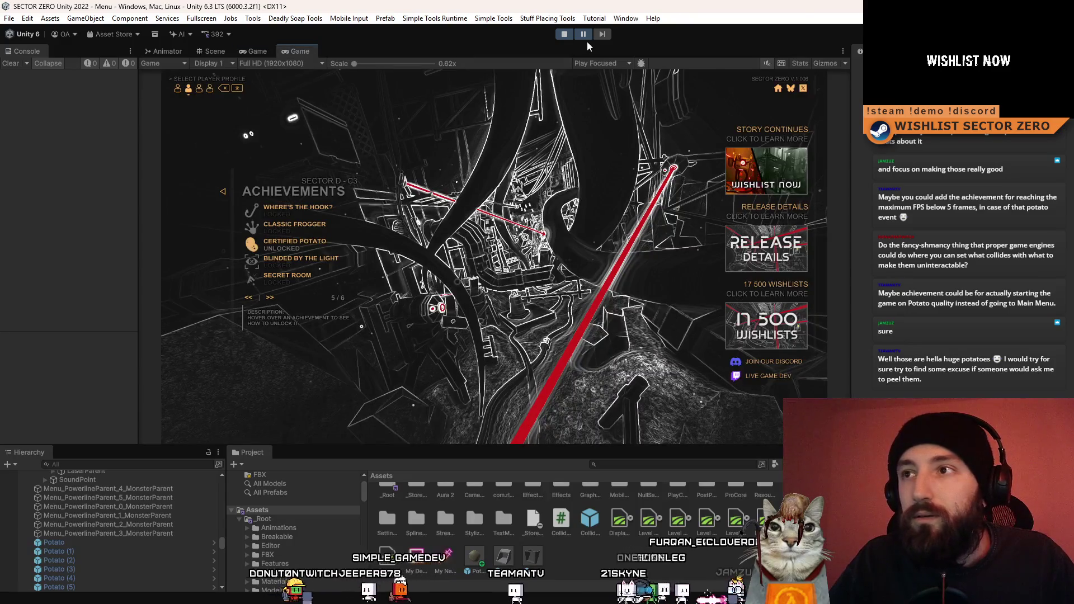
pyautogui.press('F10')
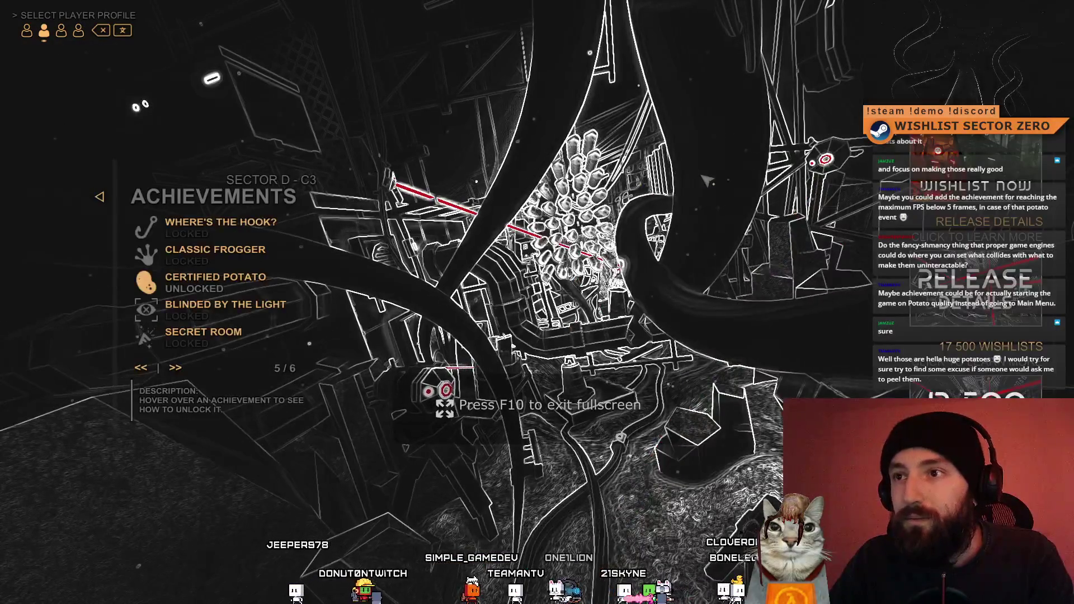
pyautogui.click(825, 158)
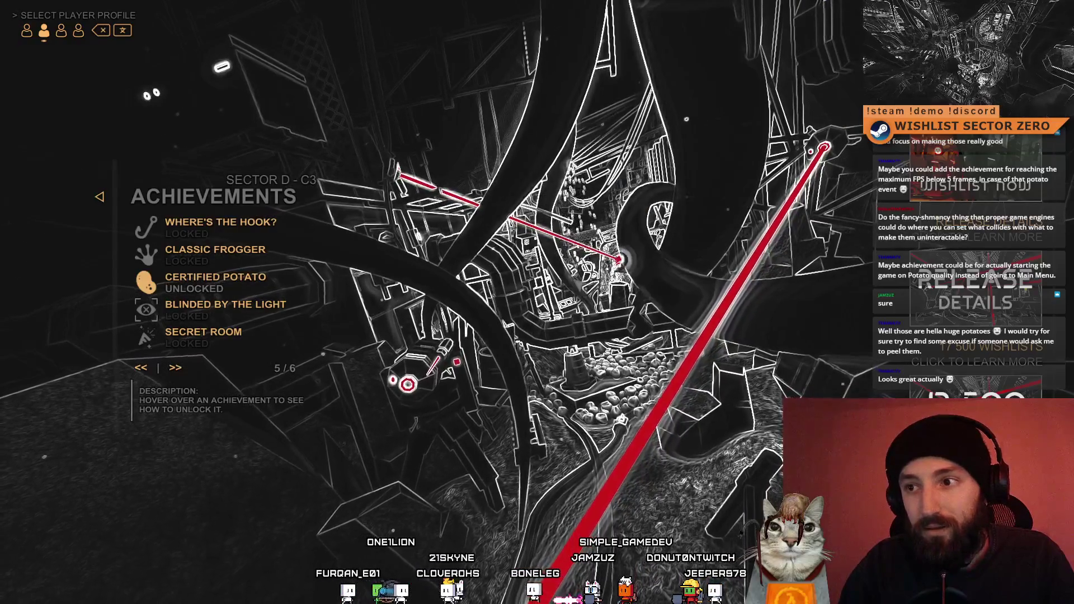
pyautogui.press('F11')
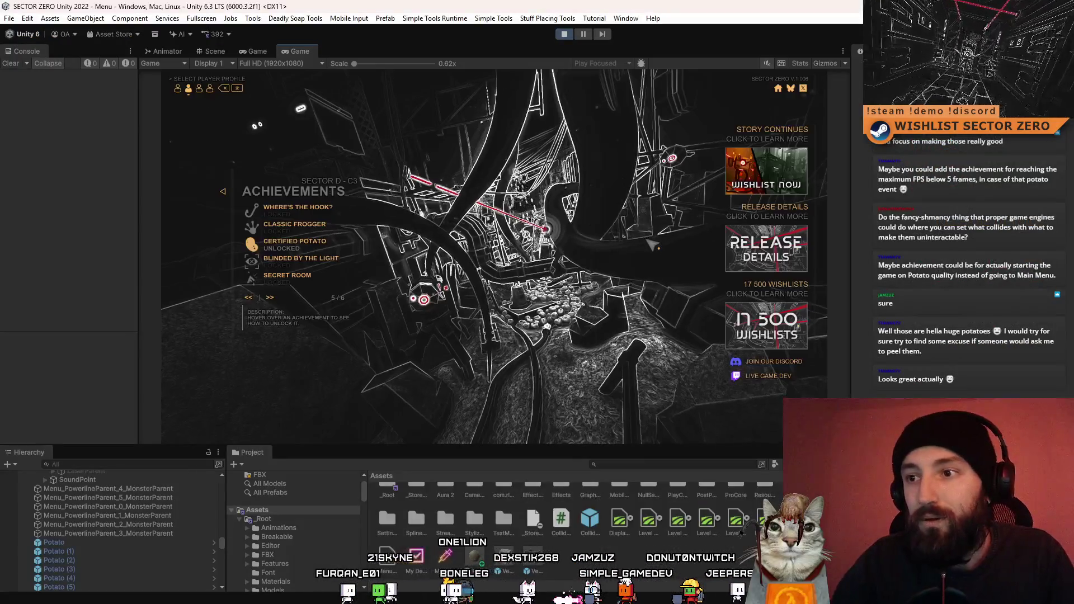
# Close the Scene tab, maximize the Game view, and stop play mode, returning to Menu_DataInit.
pyautogui.click(264, 52)
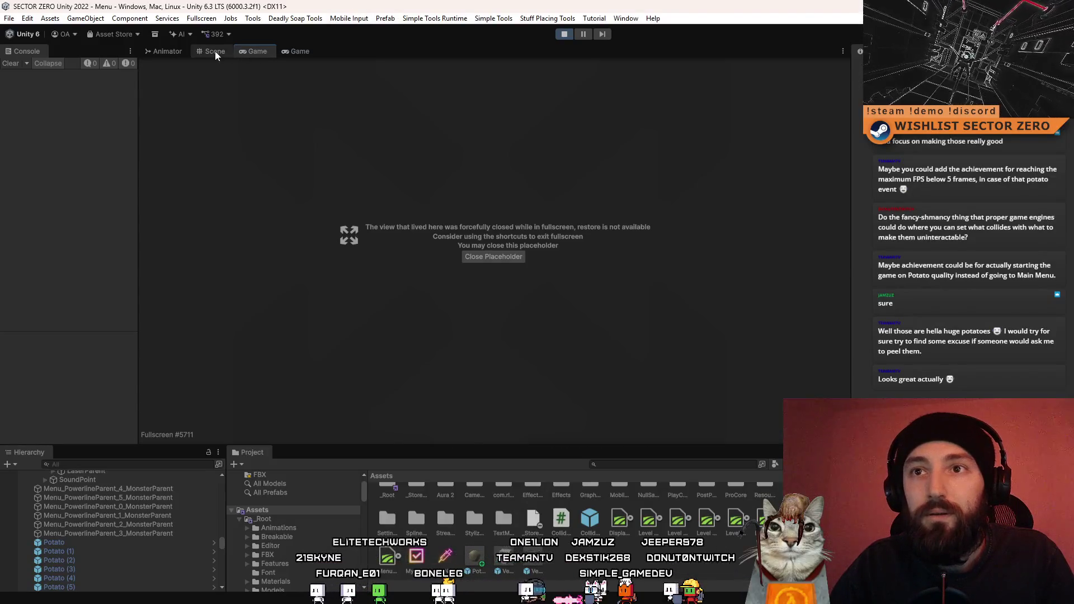
pyautogui.click(215, 51)
pyautogui.middleClick(215, 51)
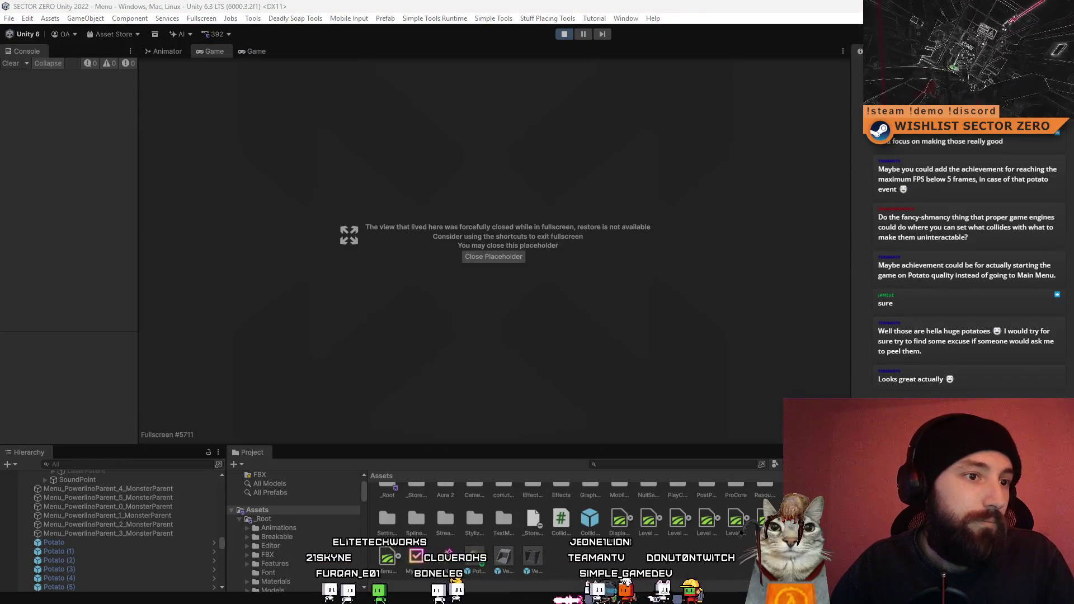
pyautogui.click(260, 51)
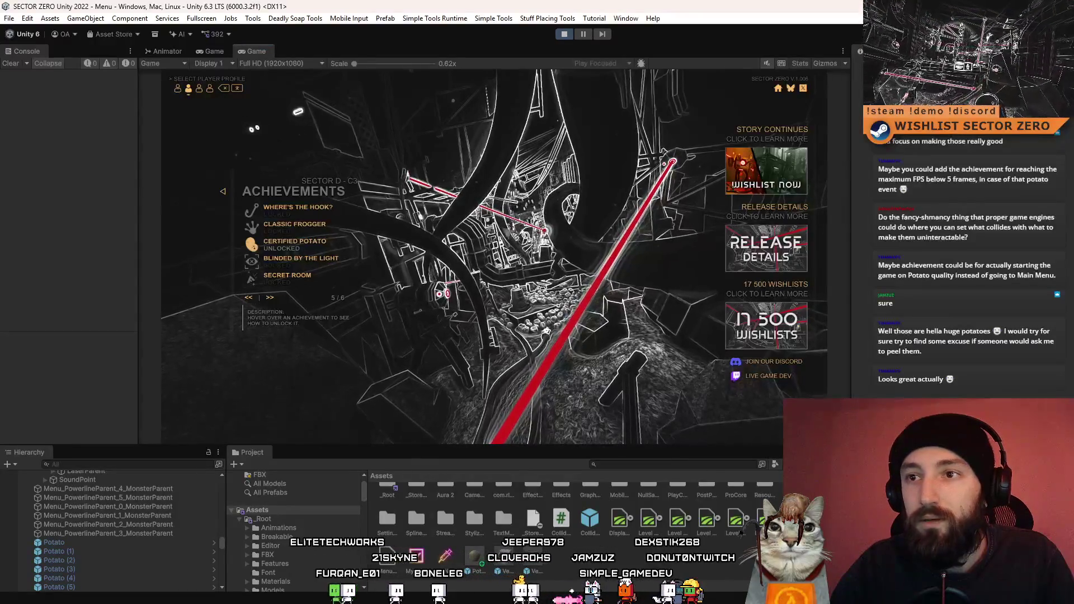
pyautogui.doubleClick(261, 51)
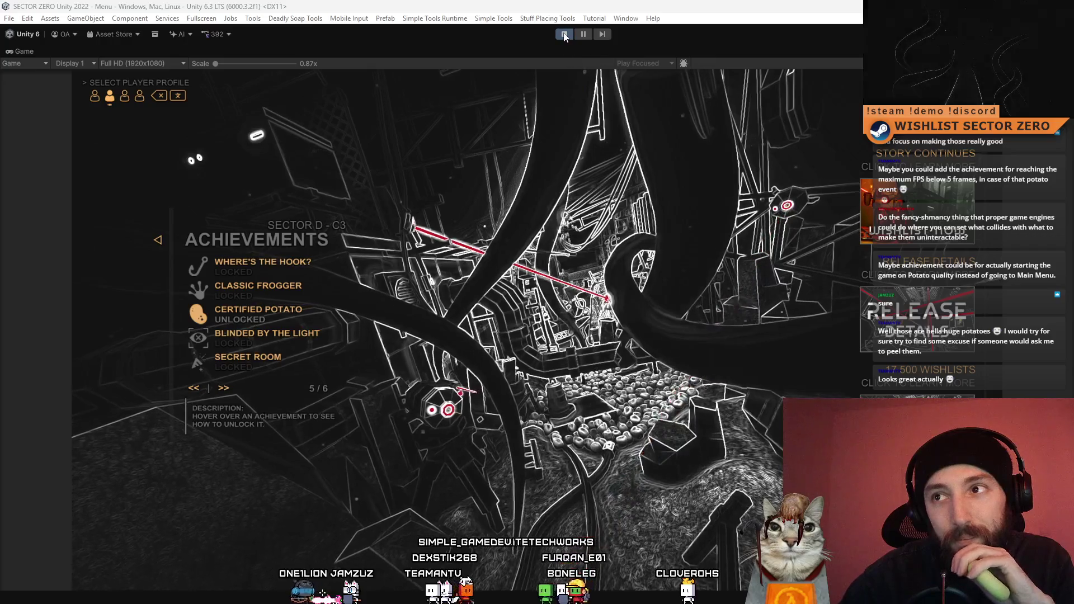
pyautogui.rightClick(565, 36)
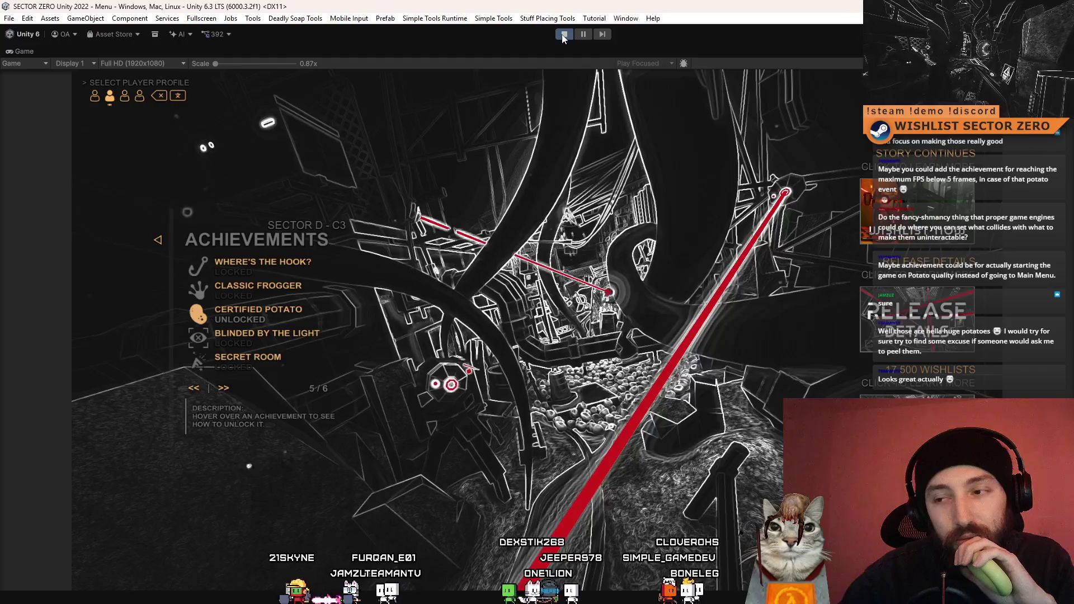
pyautogui.click(563, 35)
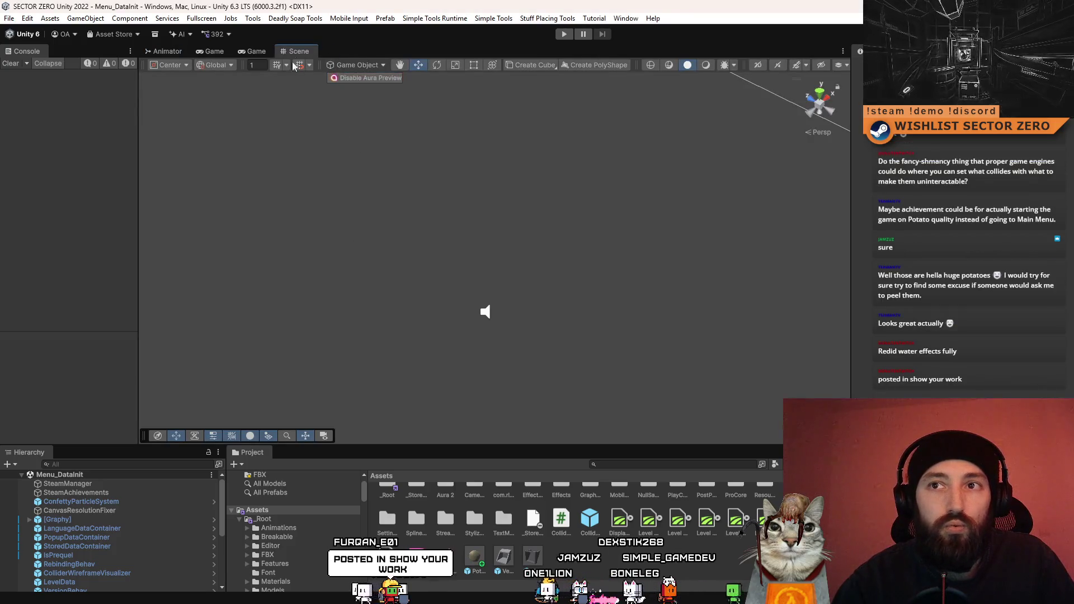
# Switch among the Game and Scene view tabs, ending on the Scene view.
pyautogui.click(256, 50)
pyautogui.click(220, 53)
pyautogui.click(301, 52)
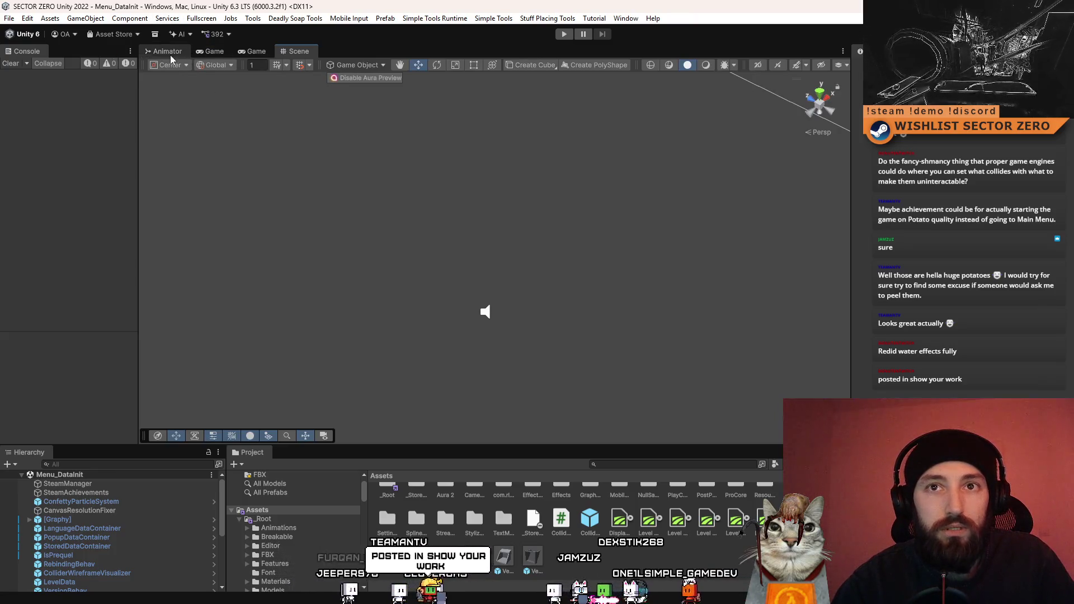
pyautogui.click(252, 50)
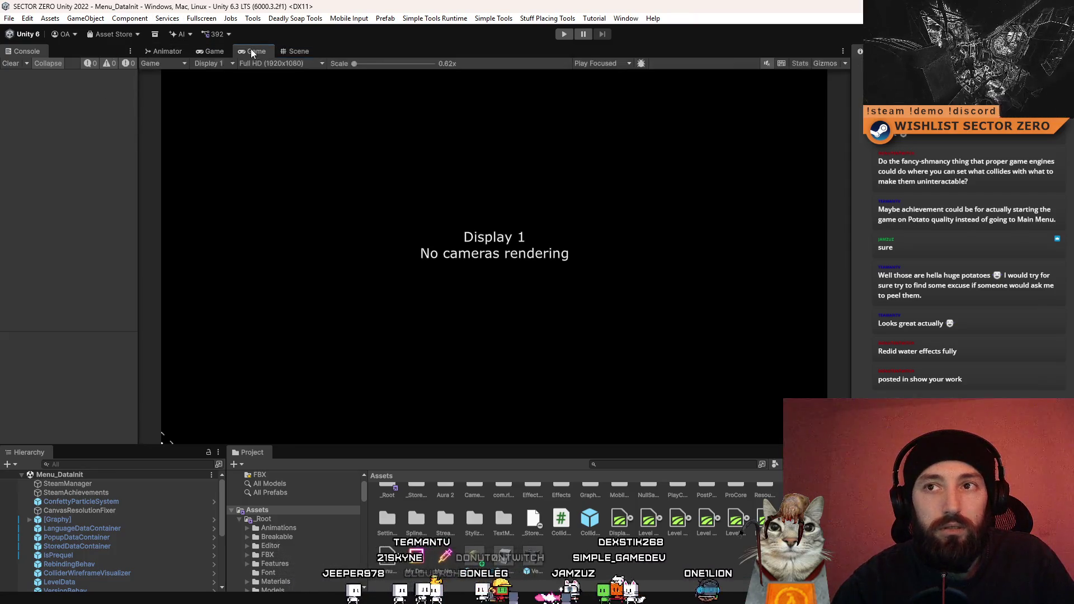
pyautogui.click(291, 51)
pyautogui.click(215, 52)
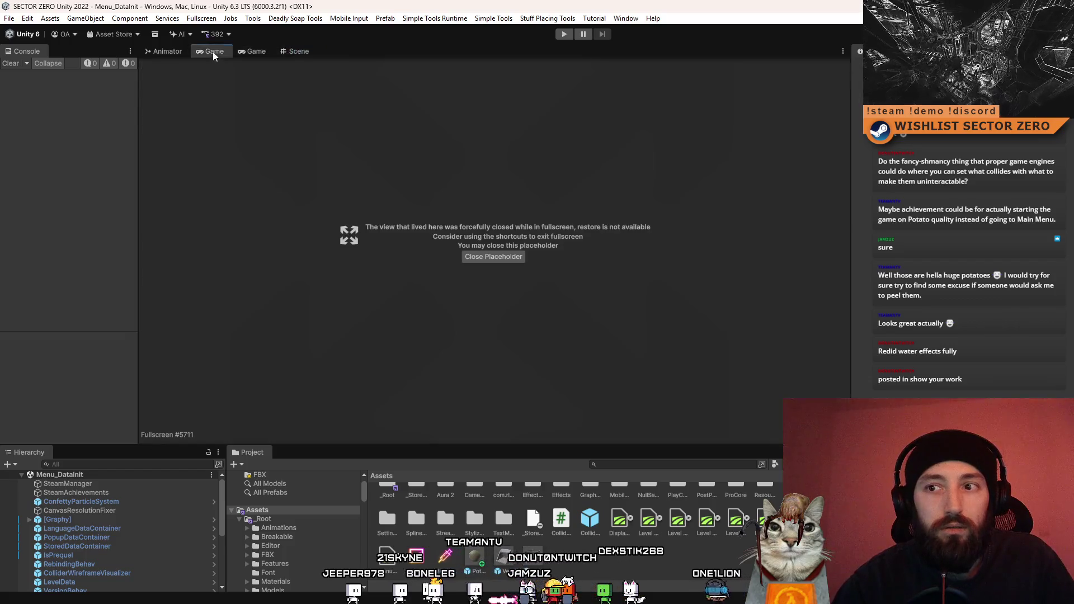
pyautogui.click(292, 51)
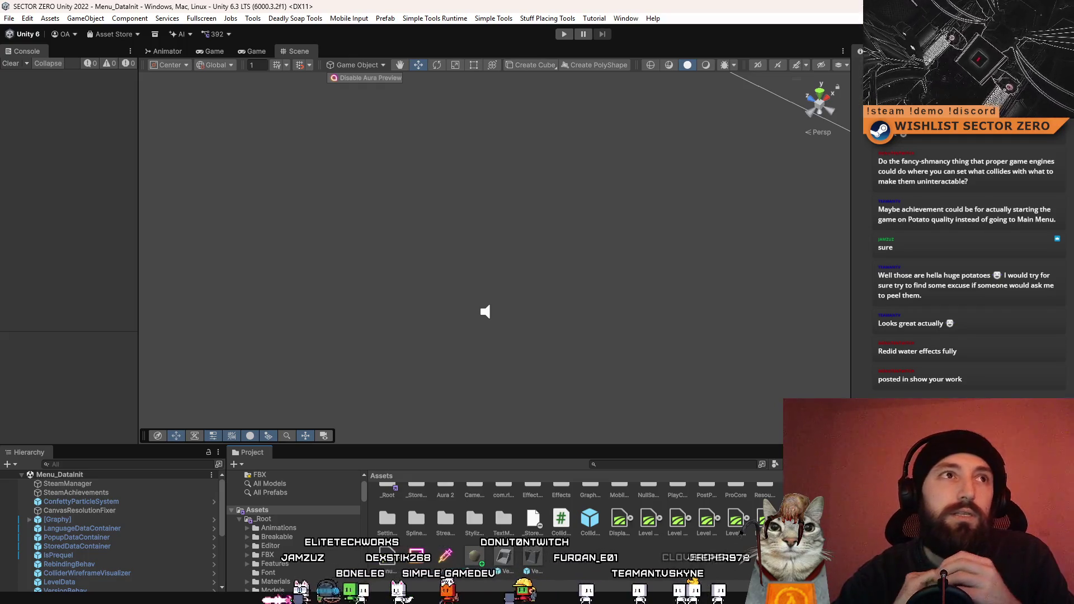
# Filter the Project assets with 'menu t:scene' and open the Menu scene.
pyautogui.click(646, 464)
pyautogui.write('menu')
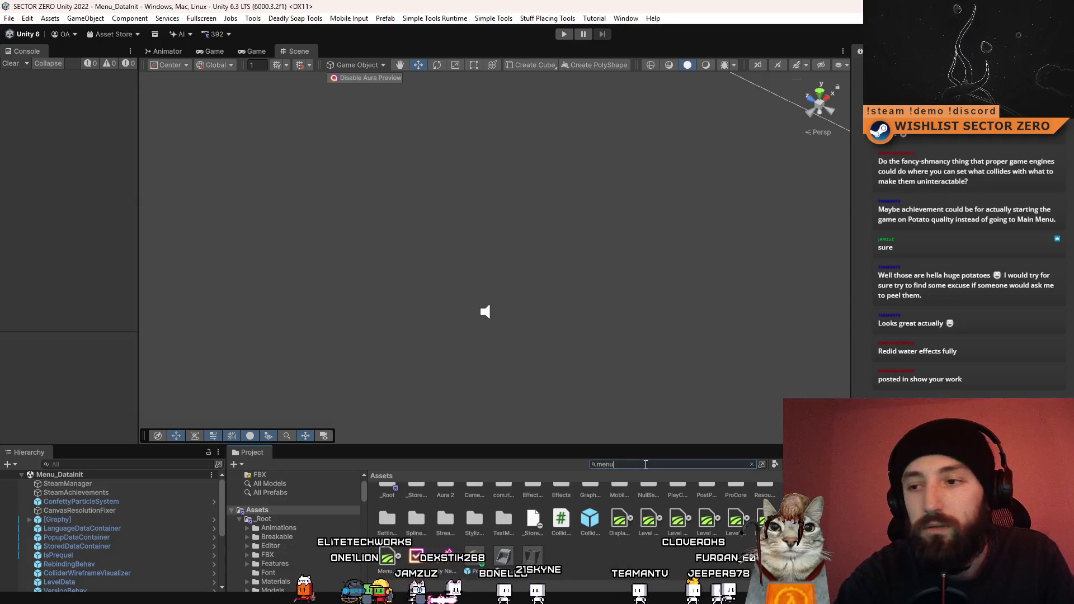
pyautogui.scroll(-10, 659, 522)
pyautogui.scroll(-5, 571, 532)
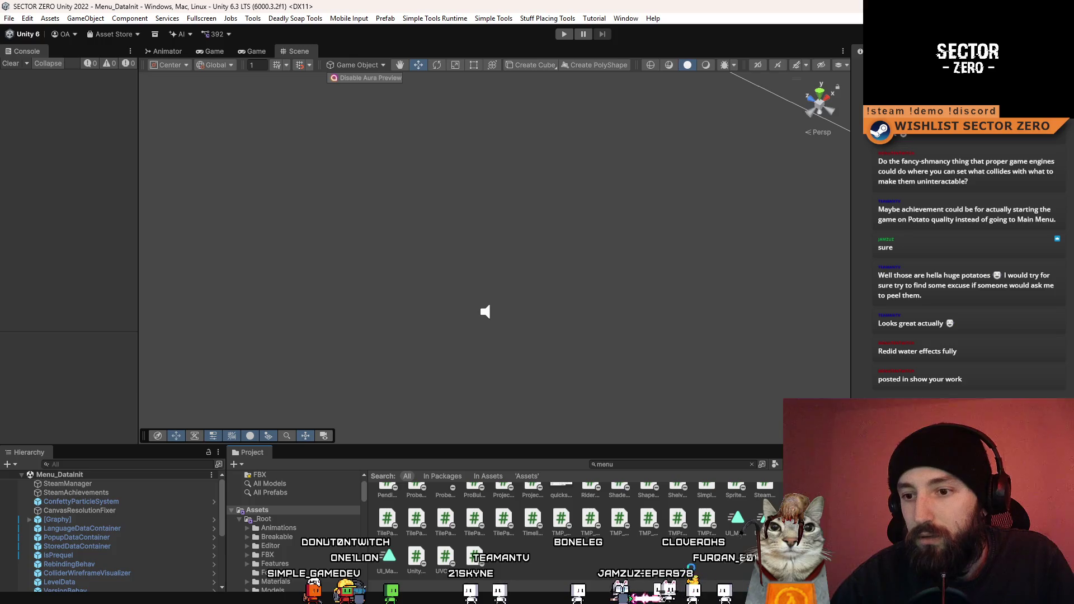
pyautogui.scroll(3, 655, 520)
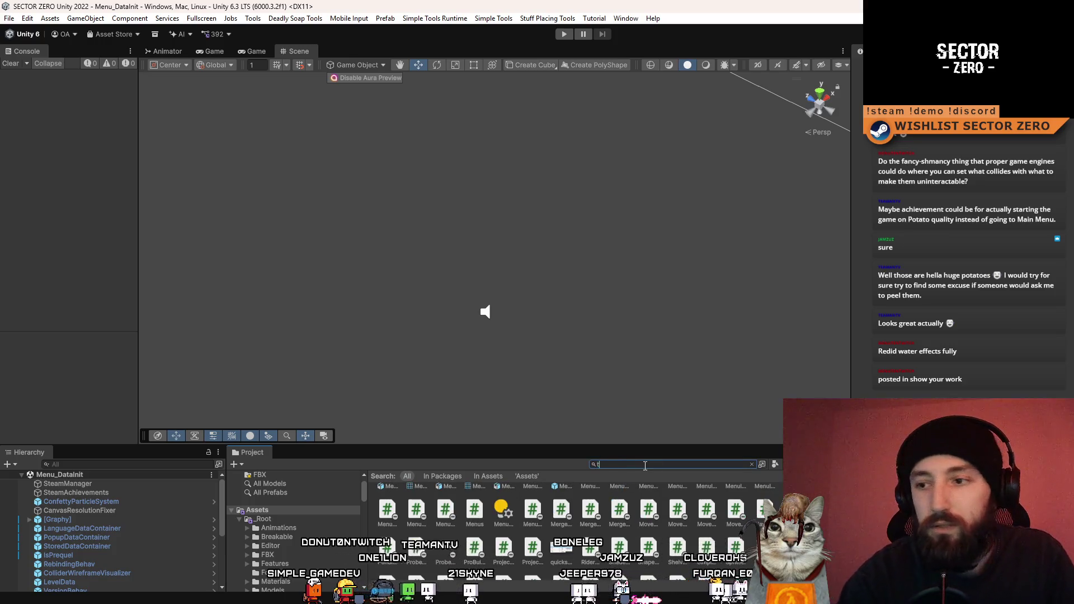
pyautogui.write('menu t:scene')
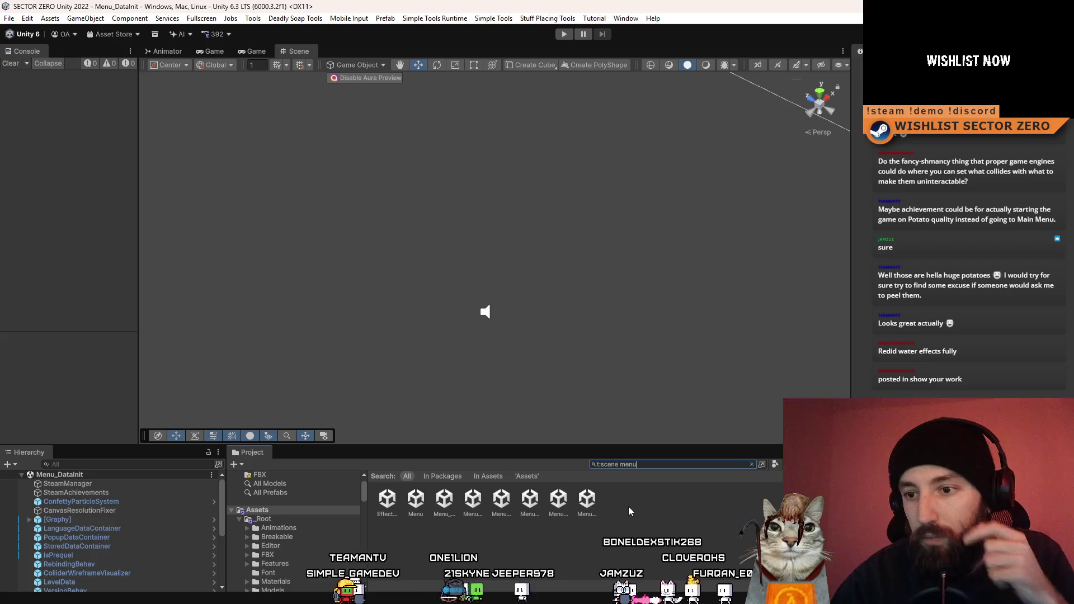
pyautogui.doubleClick(472, 495)
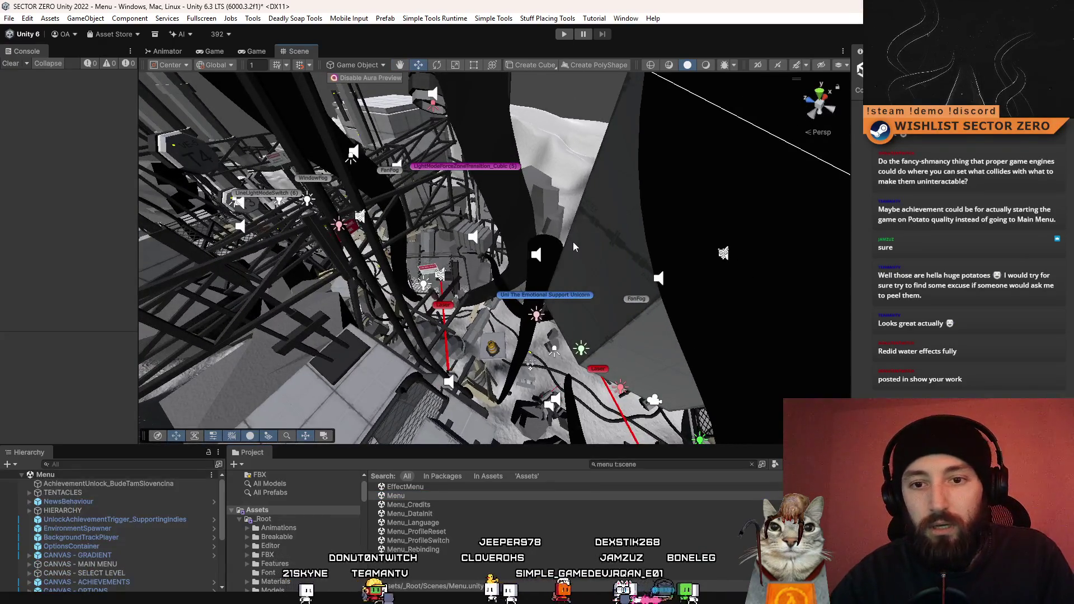
# Select the stacked Potato objects and orbit the Menu scene view around the pile.
pyautogui.click(573, 241)
pyautogui.moveTo(573, 242)
pyautogui.mouseDown()
pyautogui.moveTo(563, 194)
pyautogui.moveTo(528, 196)
pyautogui.mouseUp()
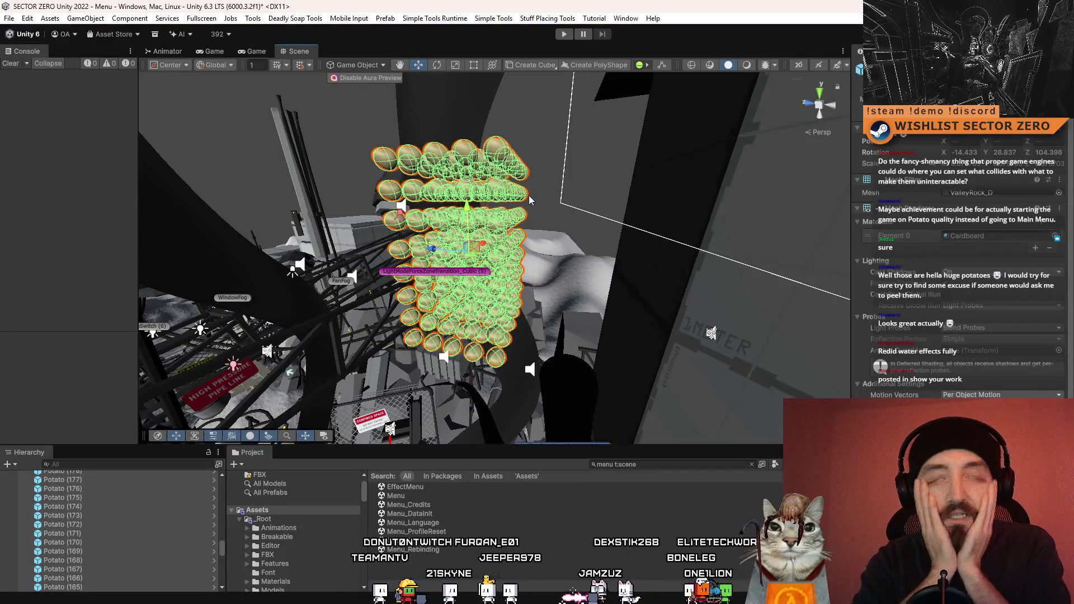
pyautogui.moveTo(528, 195)
pyautogui.mouseDown()
pyautogui.moveTo(676, 274)
pyautogui.moveTo(605, 351)
pyautogui.moveTo(619, 229)
pyautogui.moveTo(508, 263)
pyautogui.moveTo(536, 257)
pyautogui.moveTo(475, 128)
pyautogui.moveTo(472, 95)
pyautogui.moveTo(457, 224)
pyautogui.mouseUp()
pyautogui.scroll(-10, 226, 575)
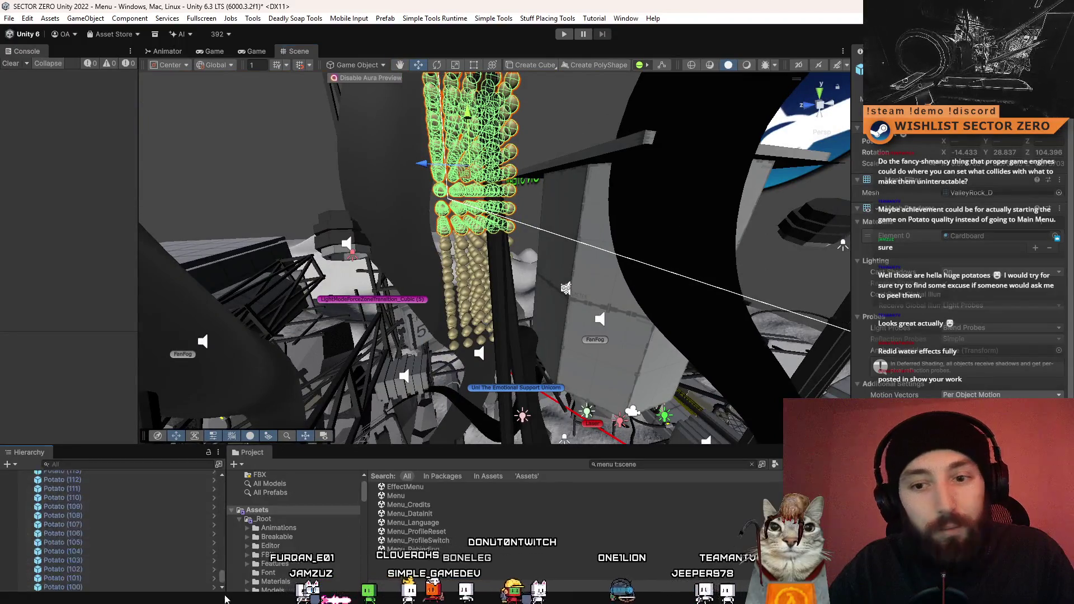
pyautogui.moveTo(226, 575); pyautogui.dragTo(234, 492)
pyautogui.rightClick(102, 529)
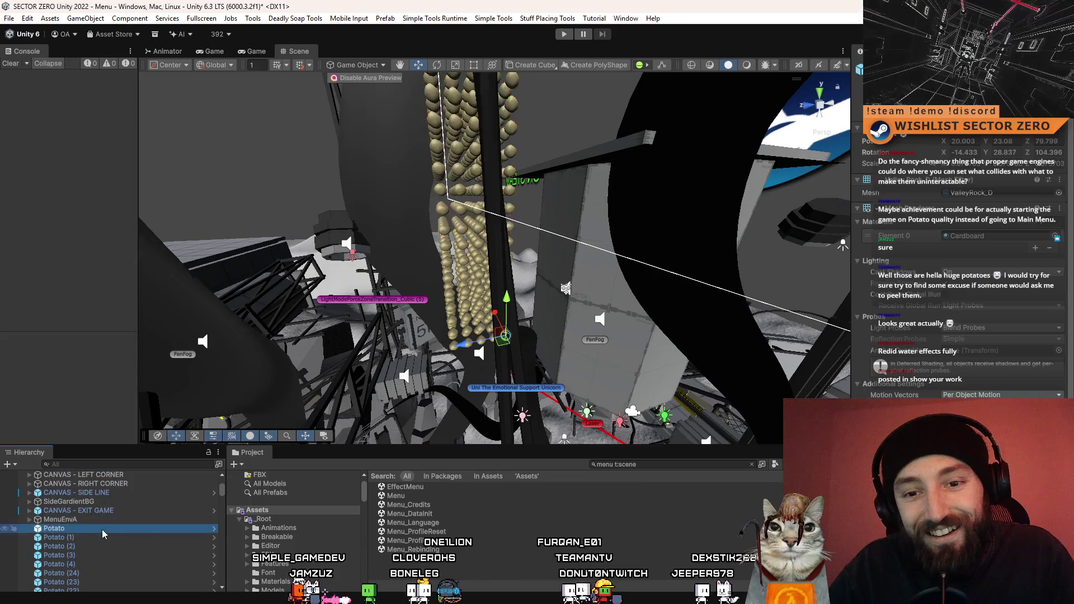
# Create an empty object named AchievementPotato_PotatoDump at the hierarchy root.
pyautogui.click(168, 246)
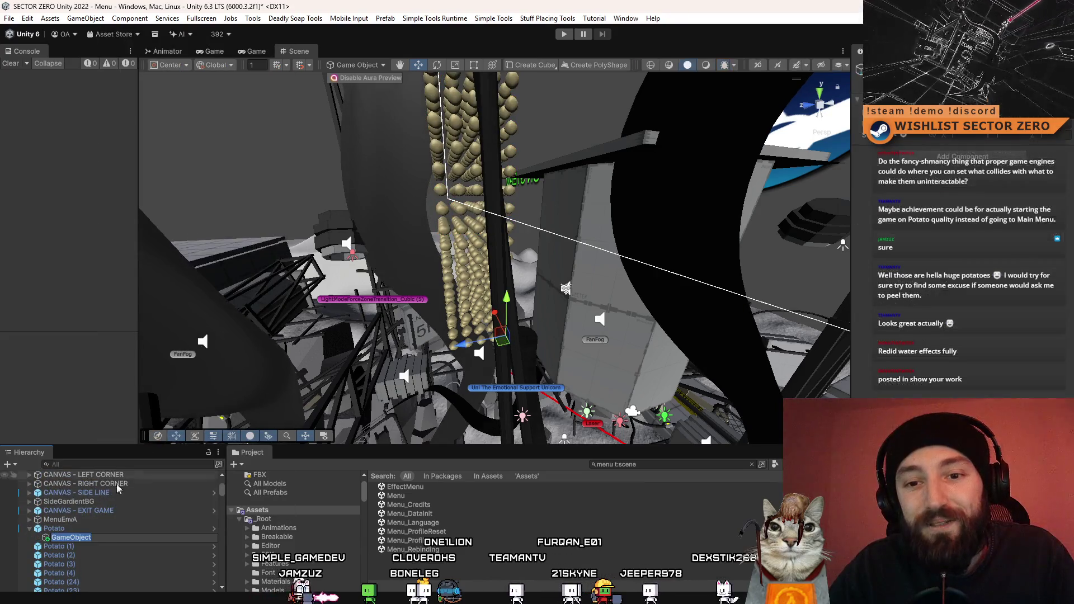
pyautogui.moveTo(90, 537); pyautogui.dragTo(93, 528)
pyautogui.click(93, 528)
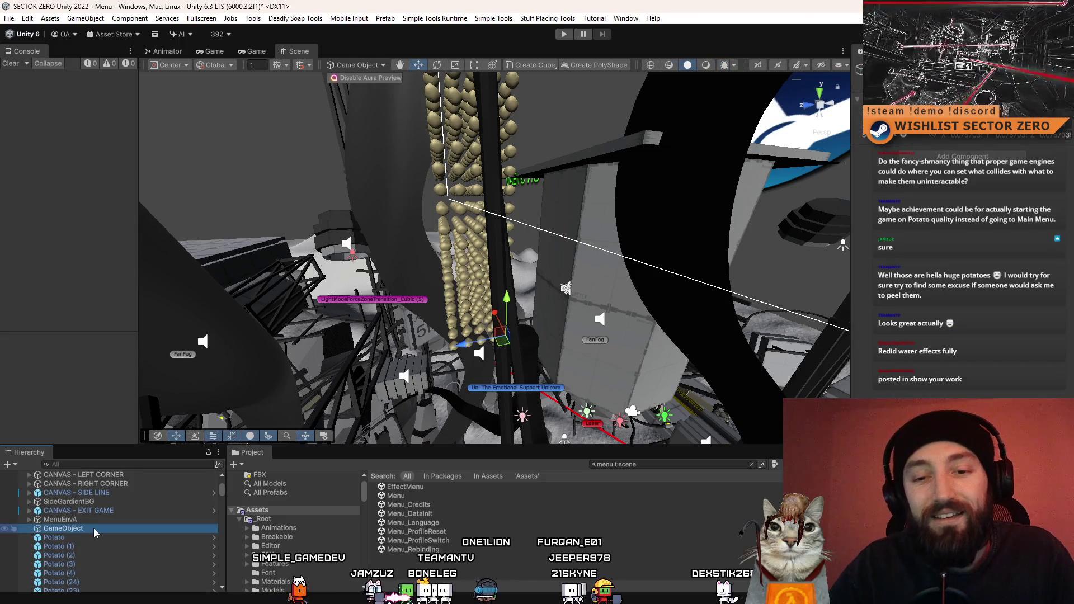
pyautogui.write('A')
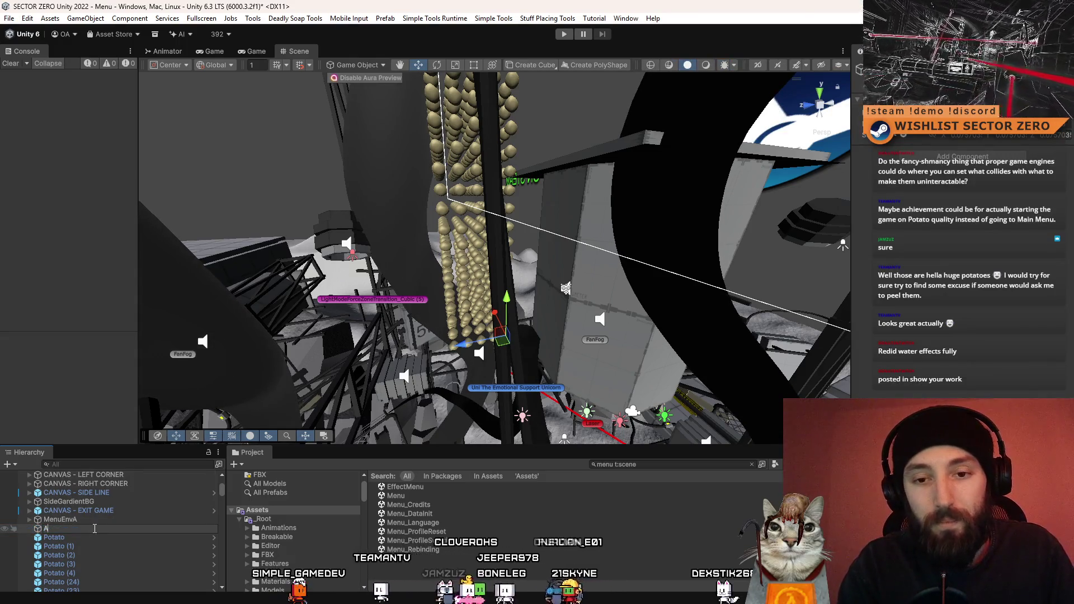
pyautogui.write('chievementP')
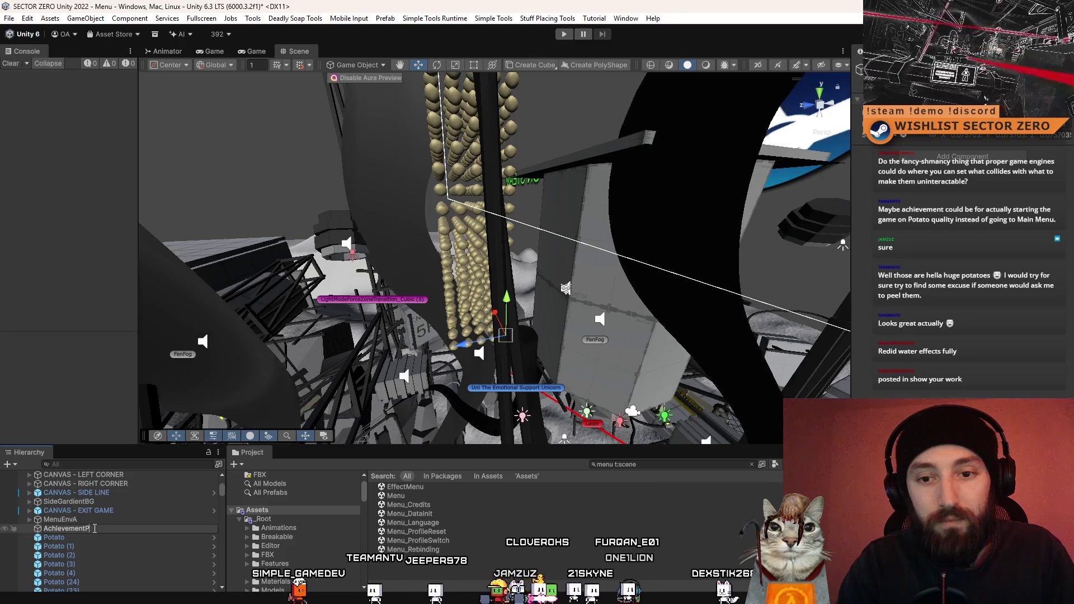
pyautogui.write('otato')
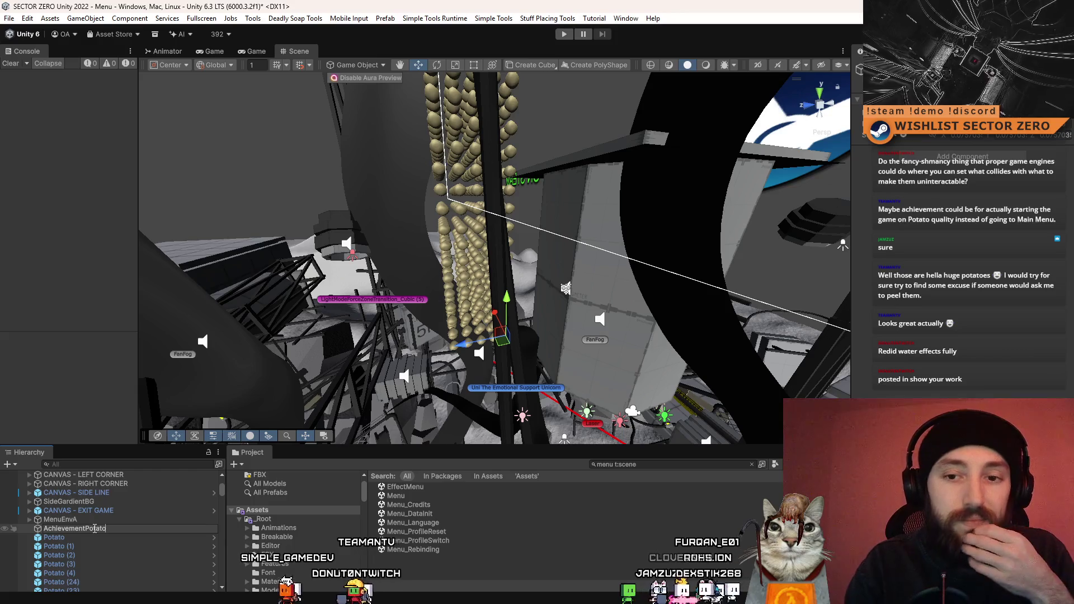
pyautogui.write('_')
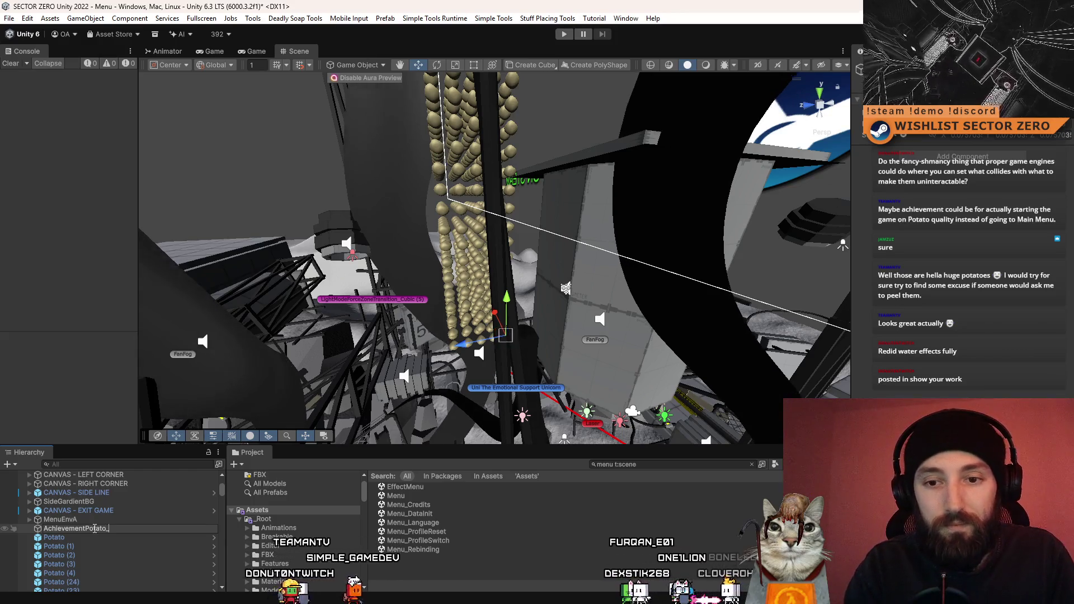
pyautogui.write('PotatoDump')
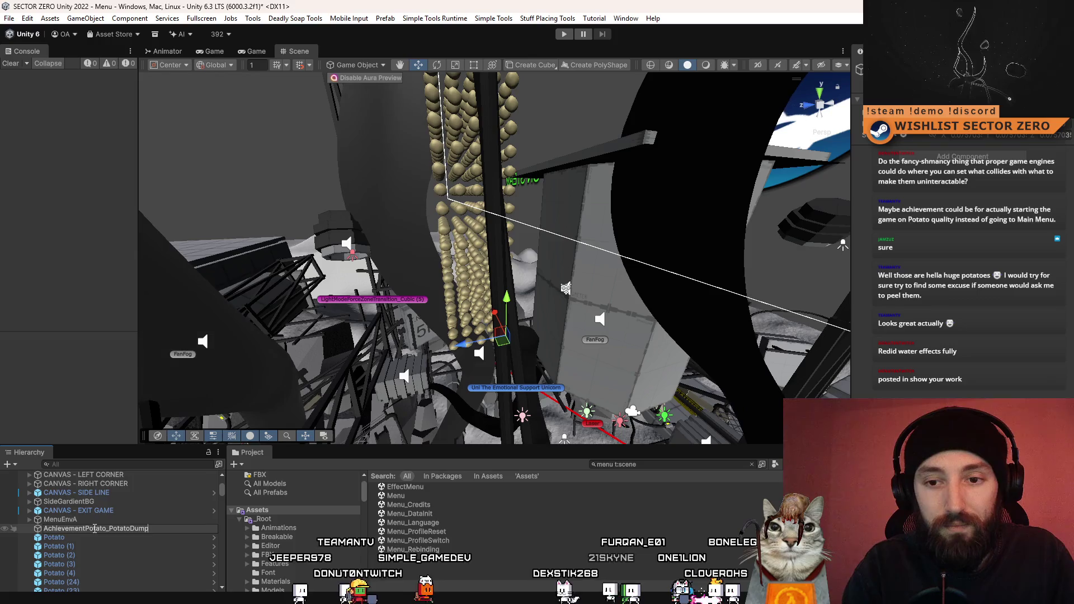
pyautogui.press('Return')
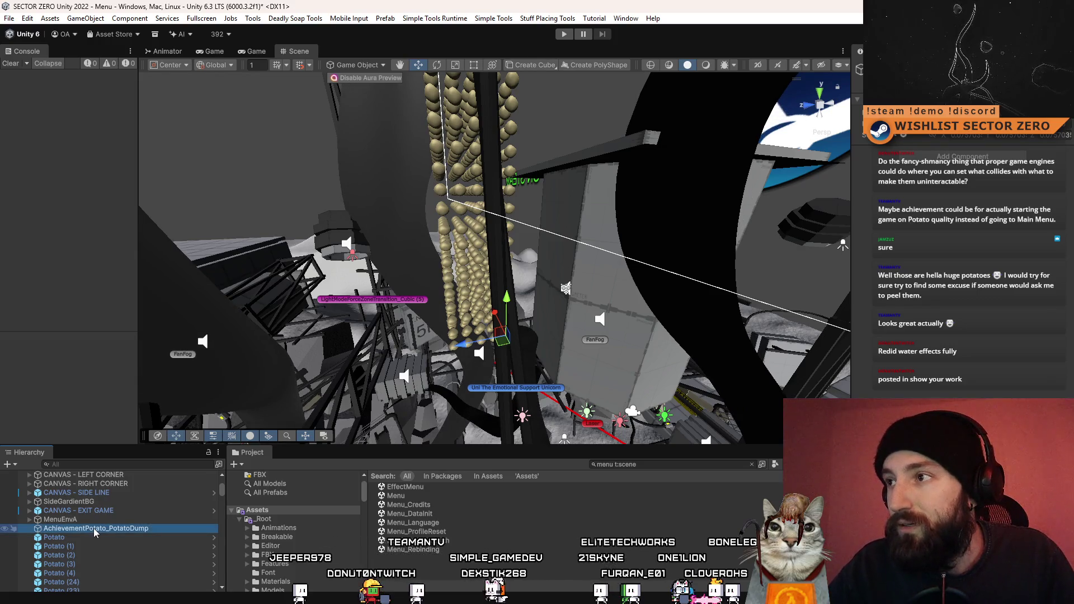
# Range-select every Potato object and parent the pile under AchievementPotato_PotatoDump.
pyautogui.click(97, 536)
pyautogui.scroll(-5, 100, 542)
pyautogui.scroll(-15, 95, 535)
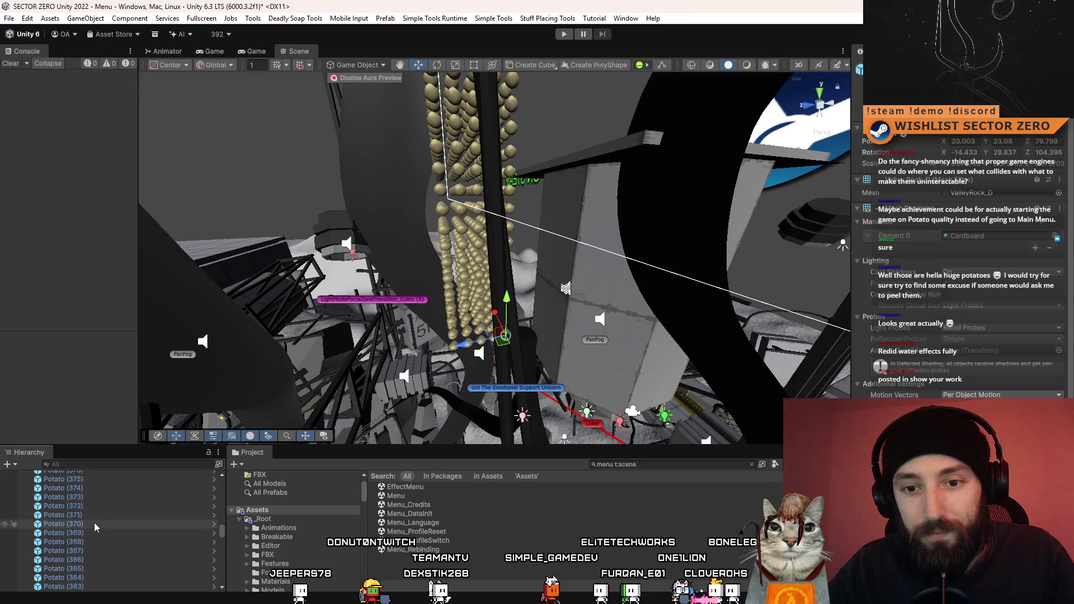
pyautogui.scroll(-10, 94, 526)
pyautogui.scroll(-7, 96, 520)
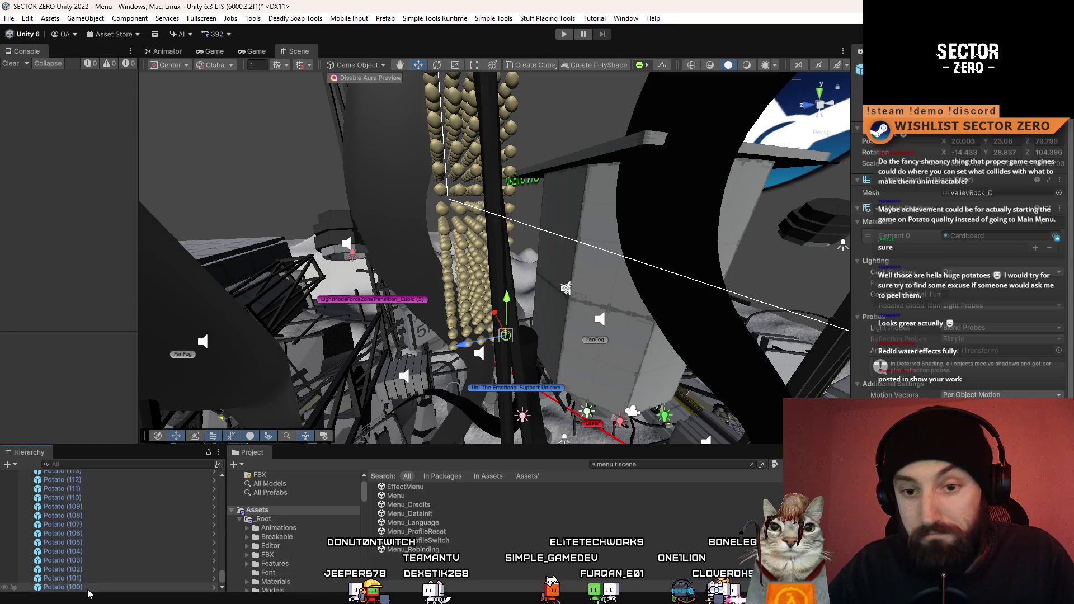
pyautogui.keyDown('shift'); pyautogui.click(88, 587); pyautogui.keyUp('shift')
pyautogui.moveTo(222, 577); pyautogui.dragTo(236, 492)
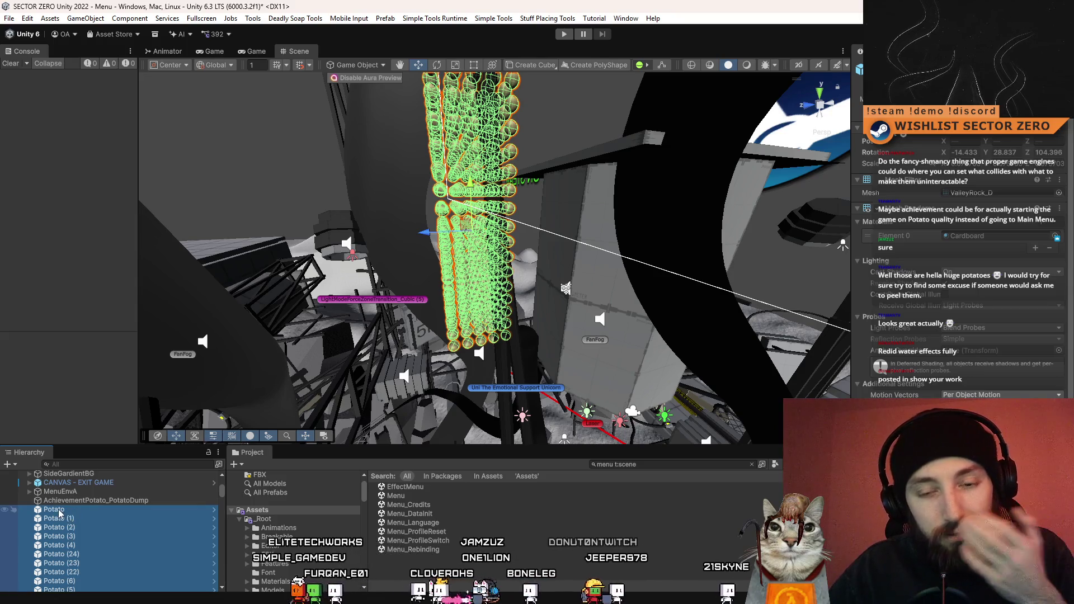
pyautogui.press('Delete')
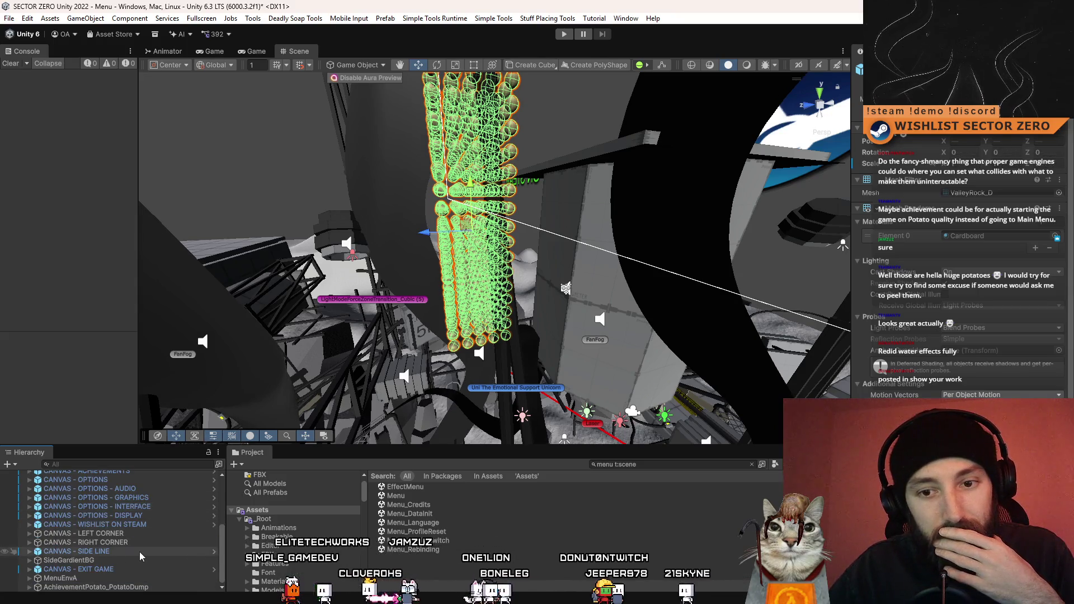
# Select AchievementPotato_PotatoDump and expand it to list Potato through Potato (24) and beyond.
pyautogui.click(112, 551)
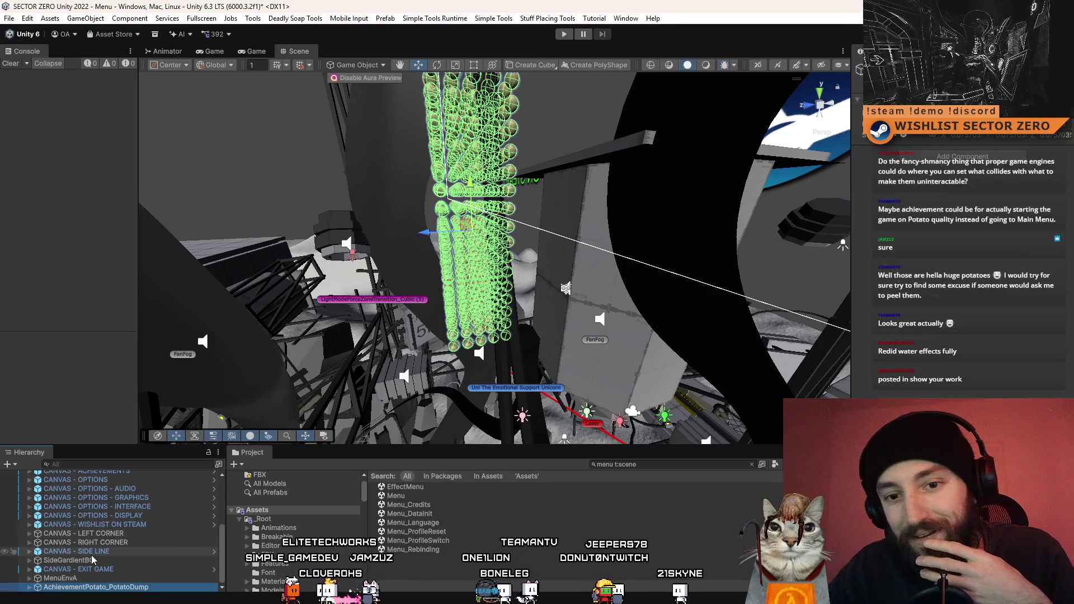
pyautogui.click(65, 588)
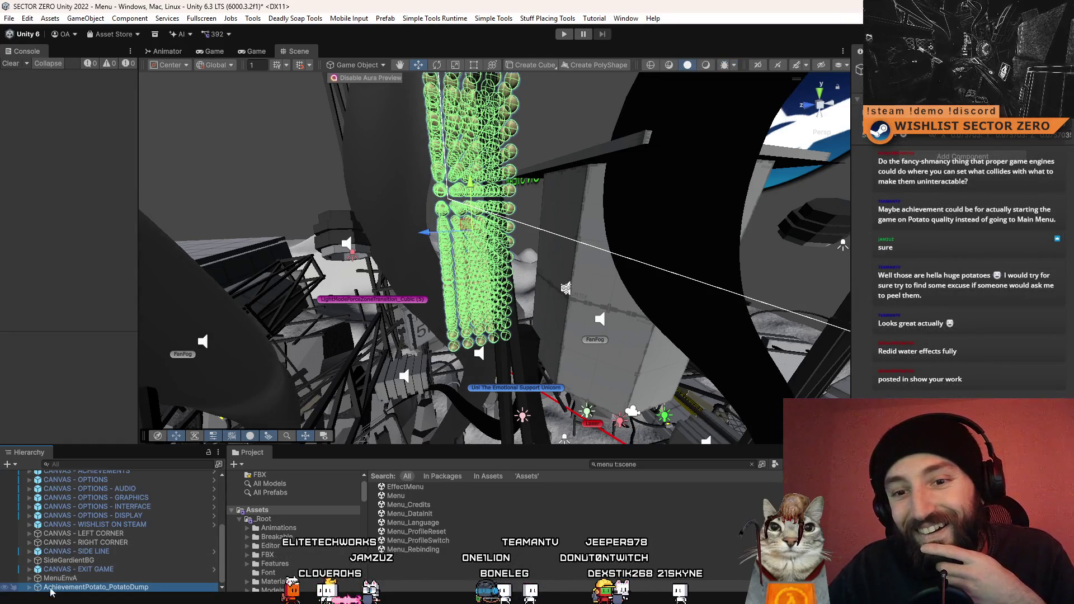
pyautogui.scroll(-3, 106, 552)
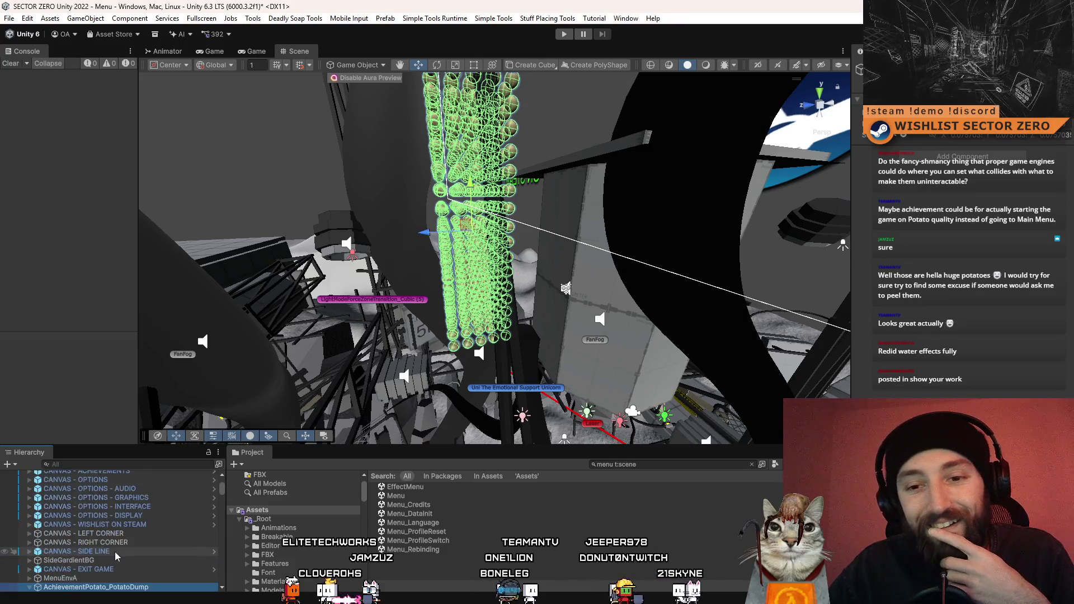
pyautogui.press('Down')
pyautogui.click(119, 520)
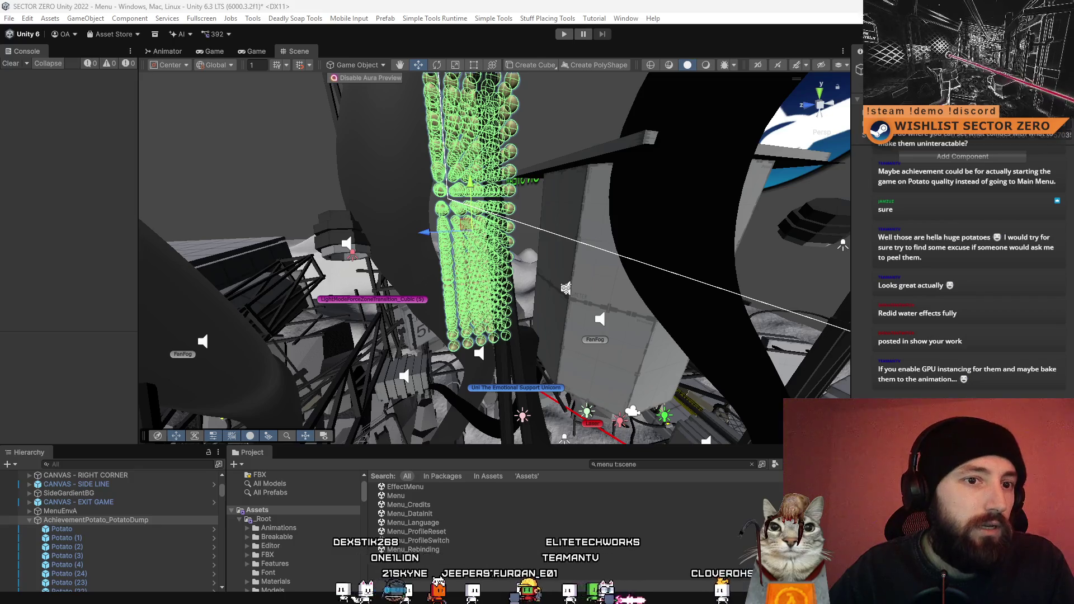
pyautogui.rightClick(155, 523)
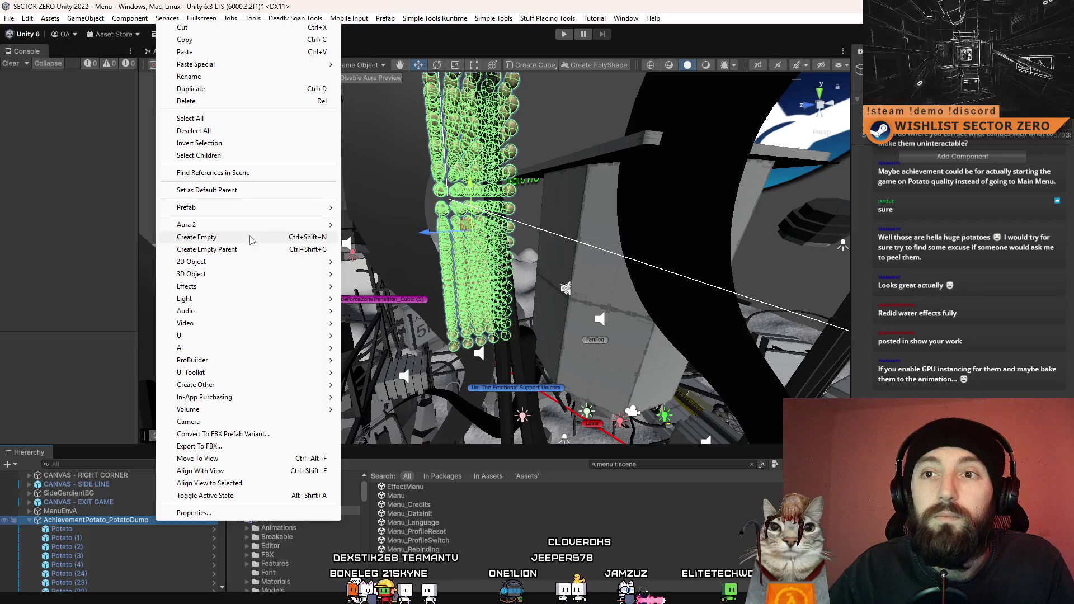
# Create an empty child named POTATOES under AchievementPotato_PotatoDump.
pyautogui.click(251, 237)
pyautogui.moveTo(94, 590)
pyautogui.mouseDown()
pyautogui.moveTo(135, 464)
pyautogui.moveTo(123, 472)
pyautogui.moveTo(113, 526)
pyautogui.moveTo(129, 490)
pyautogui.mouseUp()
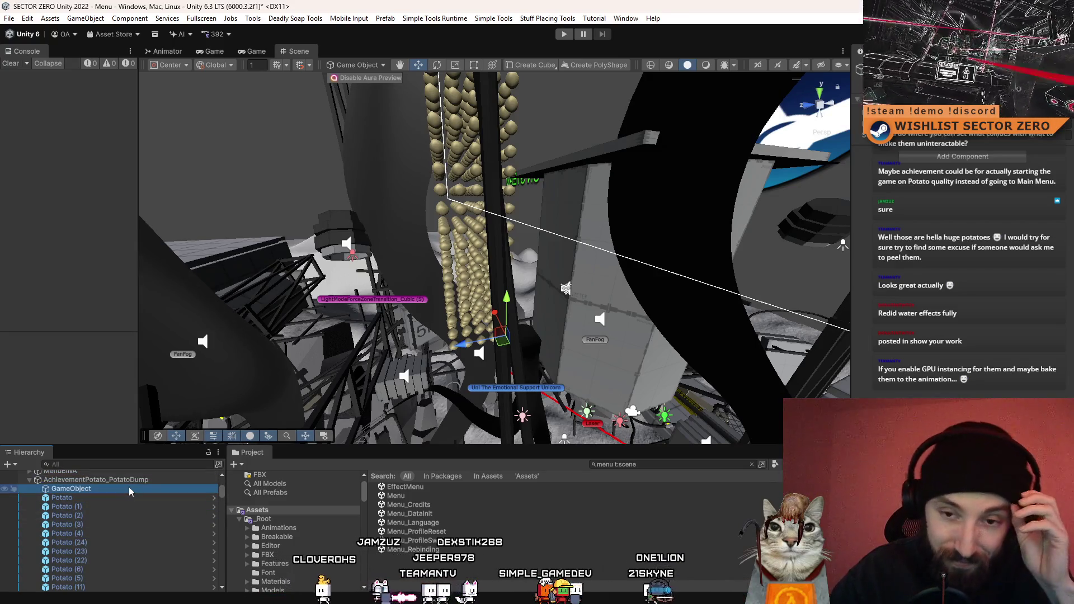
pyautogui.click(129, 488)
pyautogui.write('POTATOES')
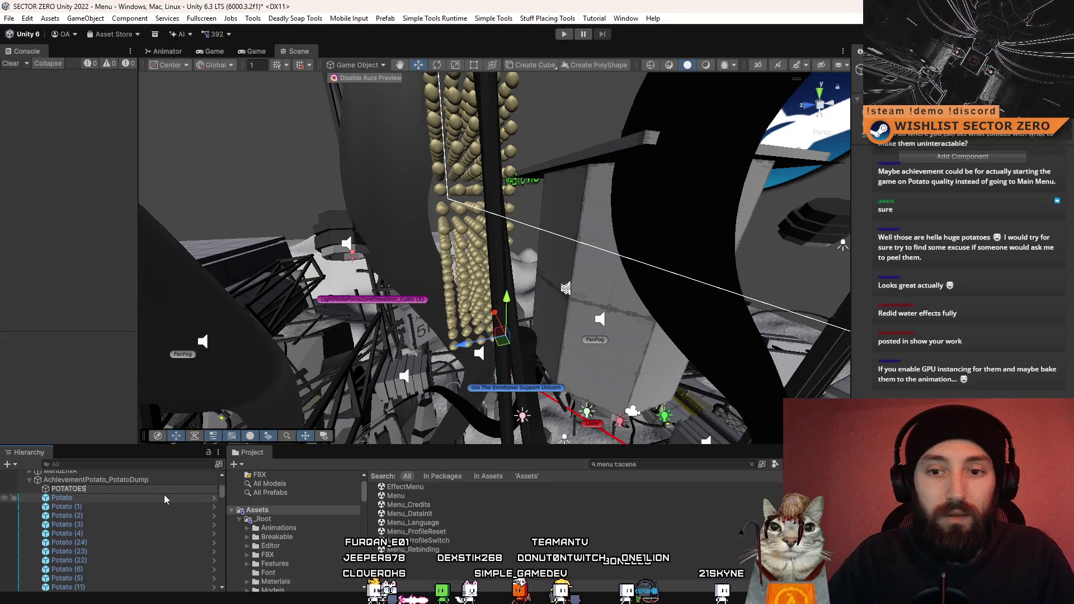
pyautogui.press('Return')
# Range-select all the Potato objects and drag them onto POTATOES.
pyautogui.scroll(-10, 177, 505)
pyautogui.moveTo(222, 498)
pyautogui.mouseDown()
pyautogui.moveTo(254, 522)
pyautogui.moveTo(228, 522)
pyautogui.moveTo(226, 575)
pyautogui.mouseUp()
pyautogui.keyDown('shift'); pyautogui.click(115, 588); pyautogui.keyUp('shift')
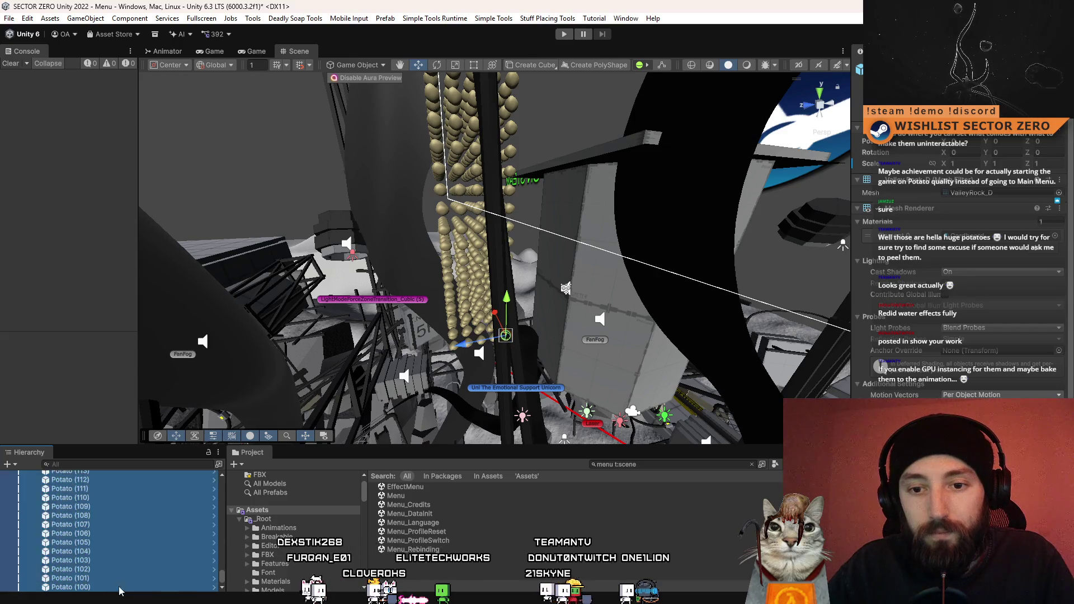
pyautogui.moveTo(225, 511); pyautogui.dragTo(239, 510)
pyautogui.moveTo(238, 580)
pyautogui.mouseDown()
pyautogui.moveTo(270, 479)
pyautogui.moveTo(264, 495)
pyautogui.moveTo(69, 508)
pyautogui.mouseUp()
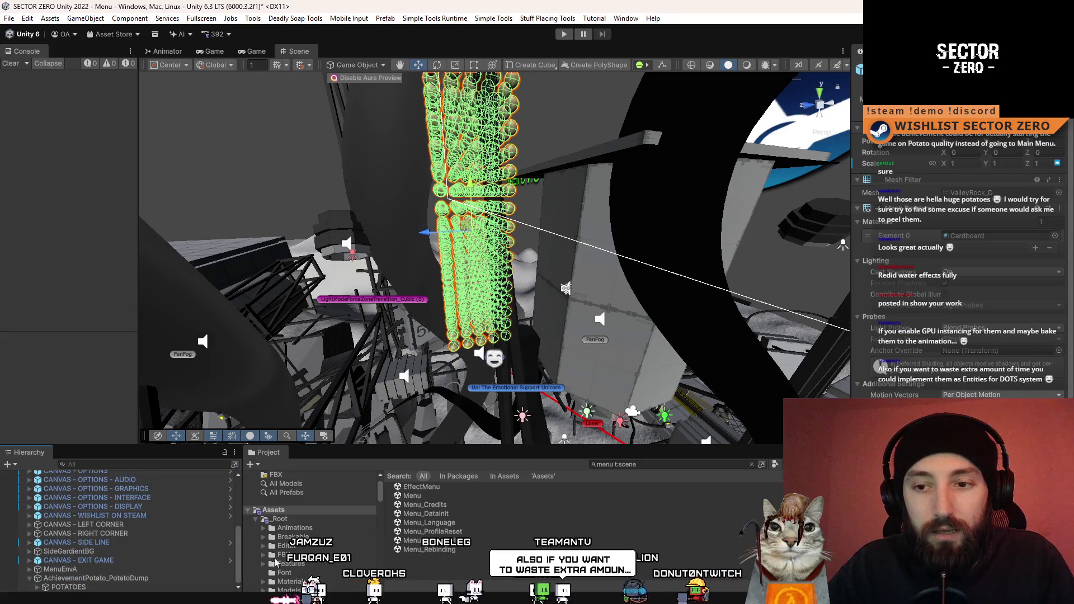
# Deactivate the POTATOES group so the pile starts hidden.
pyautogui.click(149, 588)
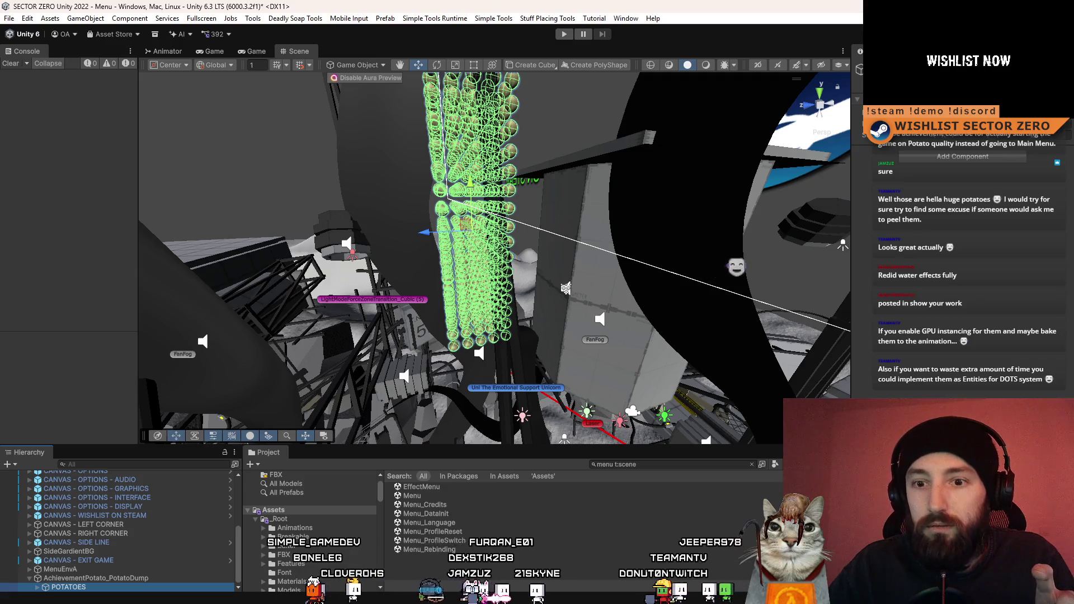
pyautogui.hotkey('alt', 'shift', 'a')
pyautogui.click(96, 579)
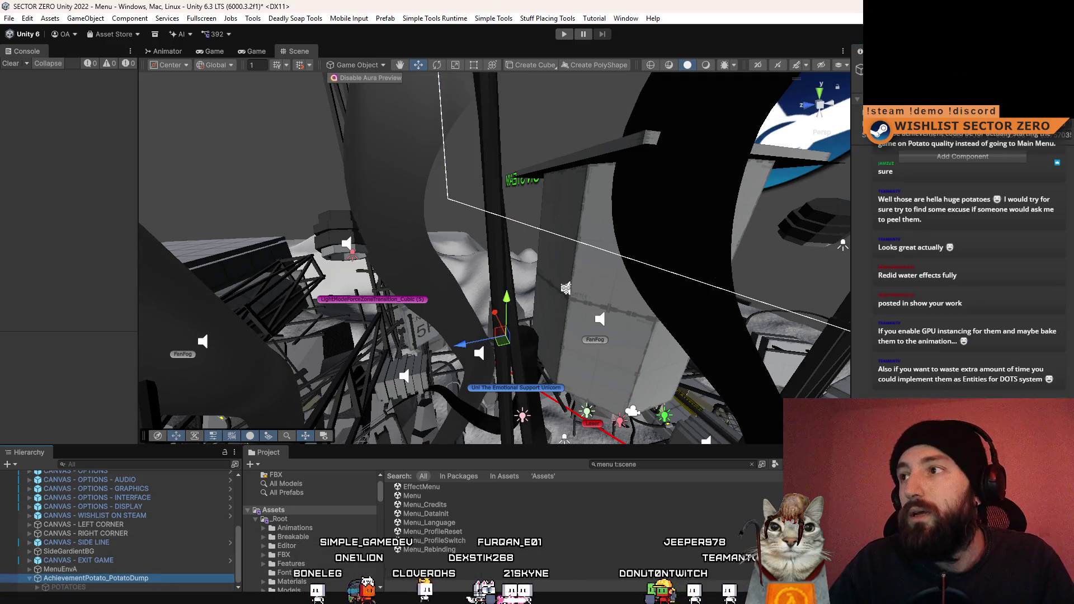
# Search the Project for 'achievement beh' and open the AchievementBehav script.
pyautogui.click(667, 439)
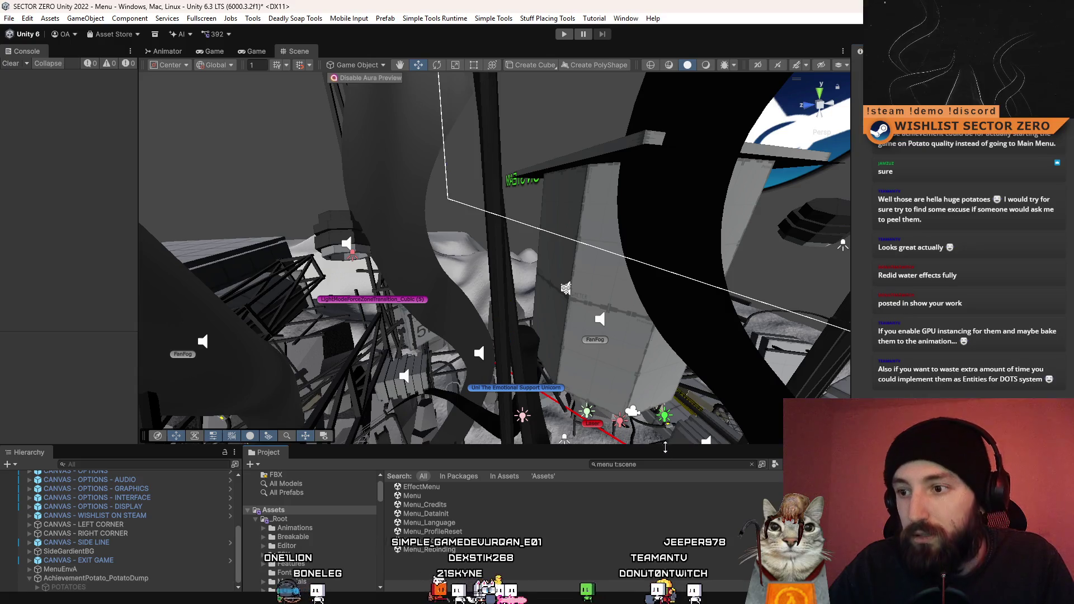
pyautogui.write('achievem')
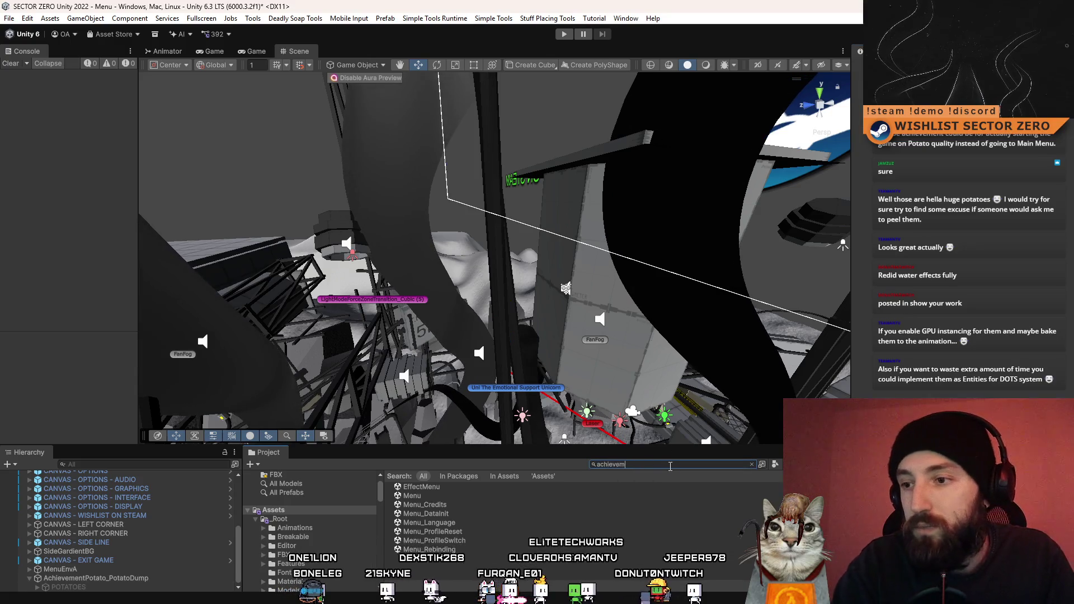
pyautogui.write('ent beh')
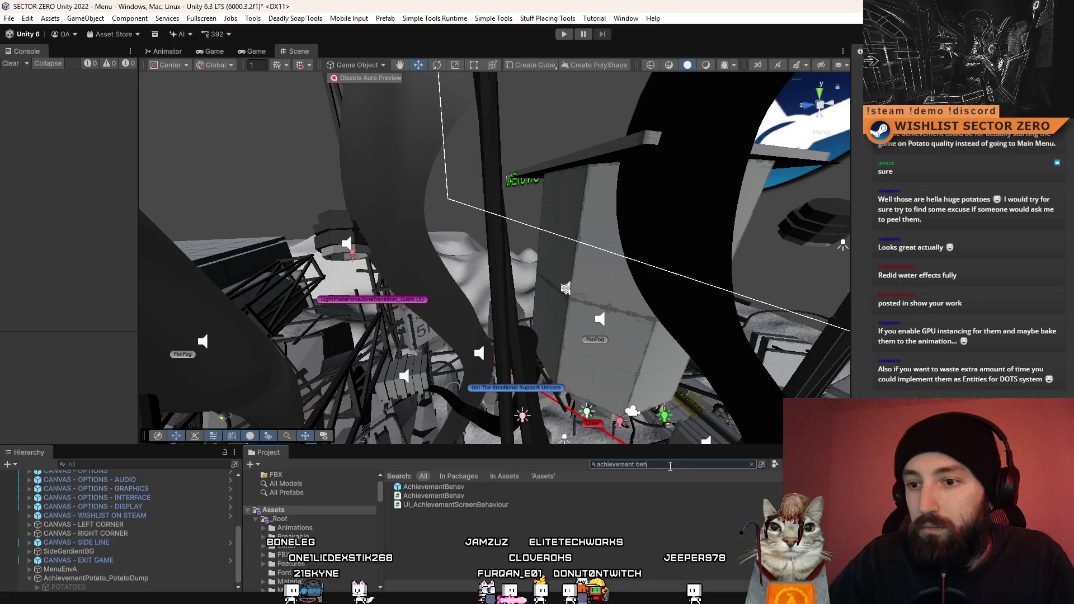
pyautogui.click(473, 496)
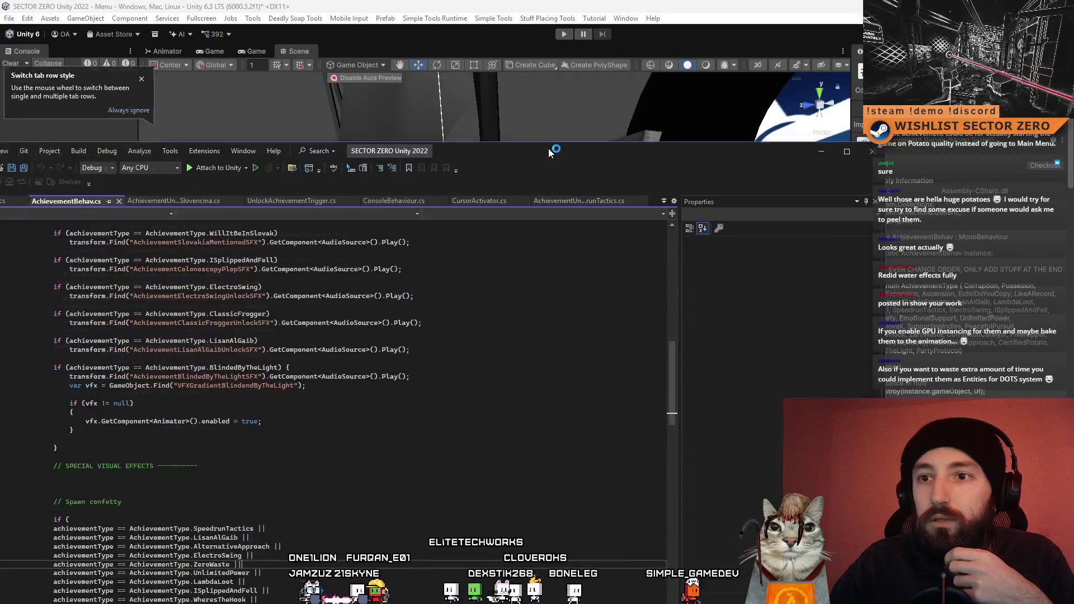
# Remove blank line 85 and paste the AchievementPotato_PotatoDump name below the BlindedByTheLight block.
pyautogui.scroll(7, 431, 297)
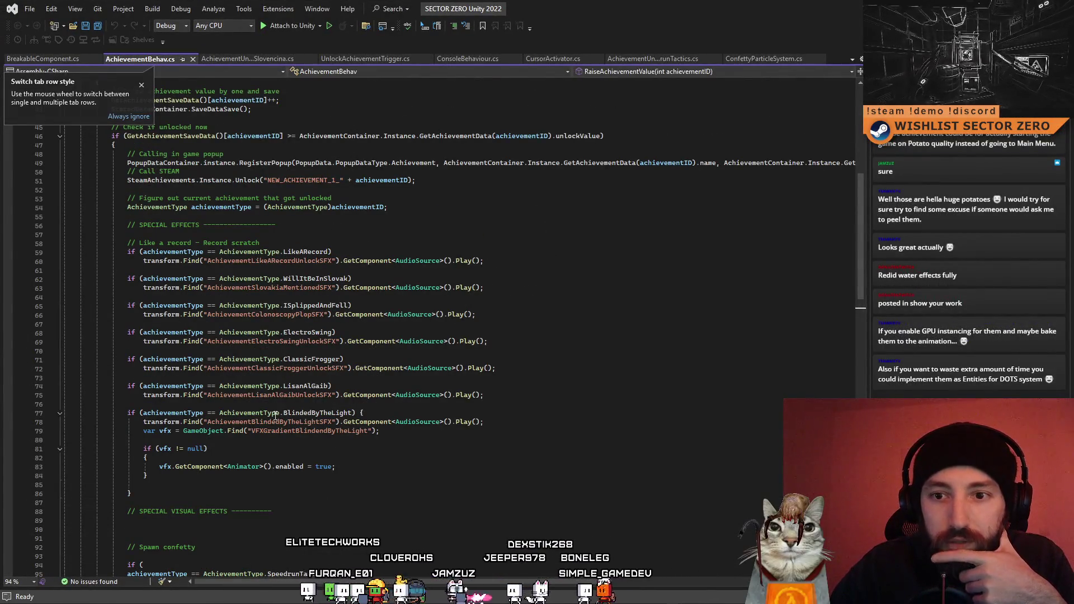
pyautogui.scroll(-3, 275, 415)
pyautogui.click(193, 405)
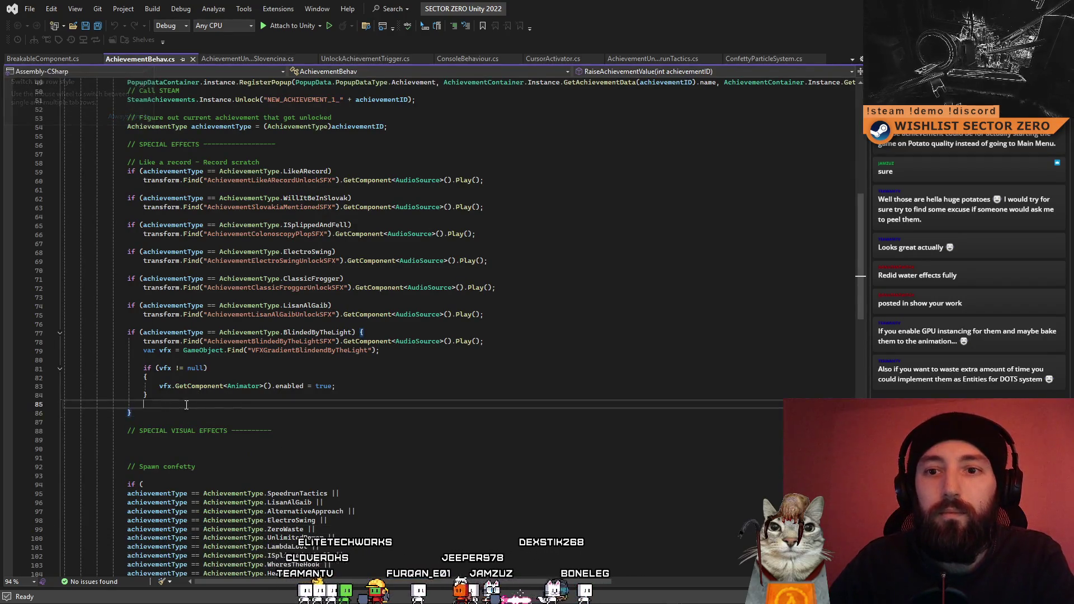
pyautogui.press('BackSpace')
pyautogui.click(159, 414)
pyautogui.press('Return')
pyautogui.press('Return')
pyautogui.press('Up')
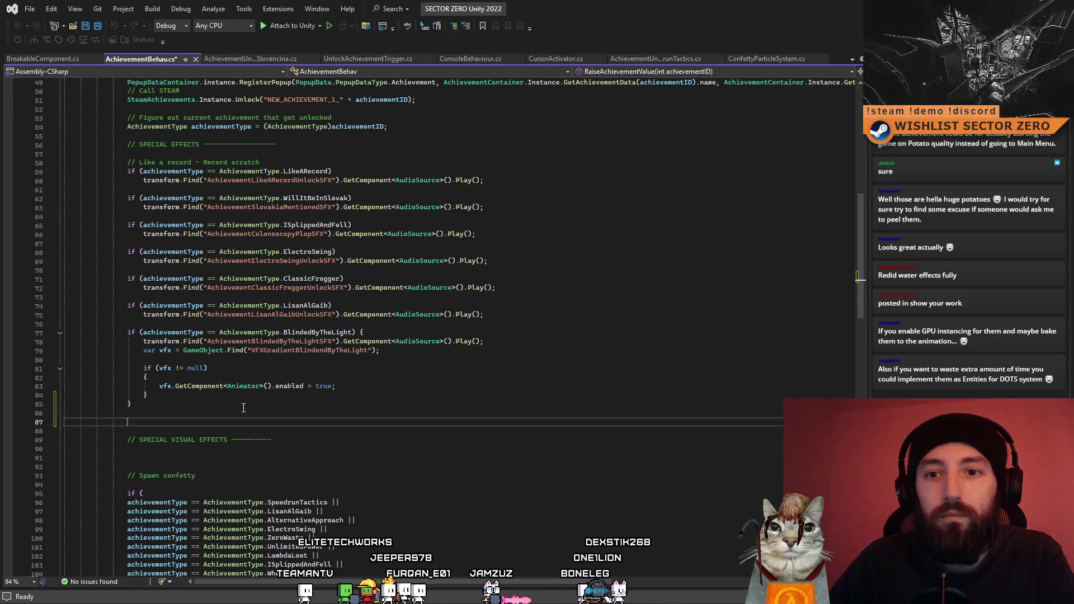
pyautogui.write('AchievementPotato_PotatoDump')
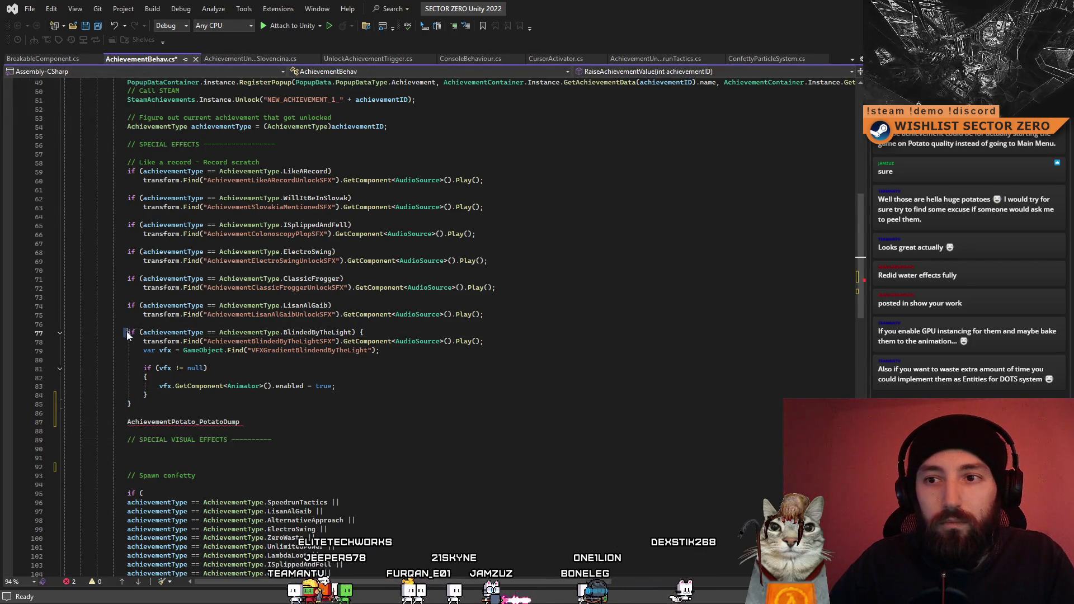
# Duplicate the two-line LisanAlGaib check below the BlindedByTheLight block.
pyautogui.click(124, 306)
pyautogui.moveTo(124, 306); pyautogui.dragTo(485, 315)
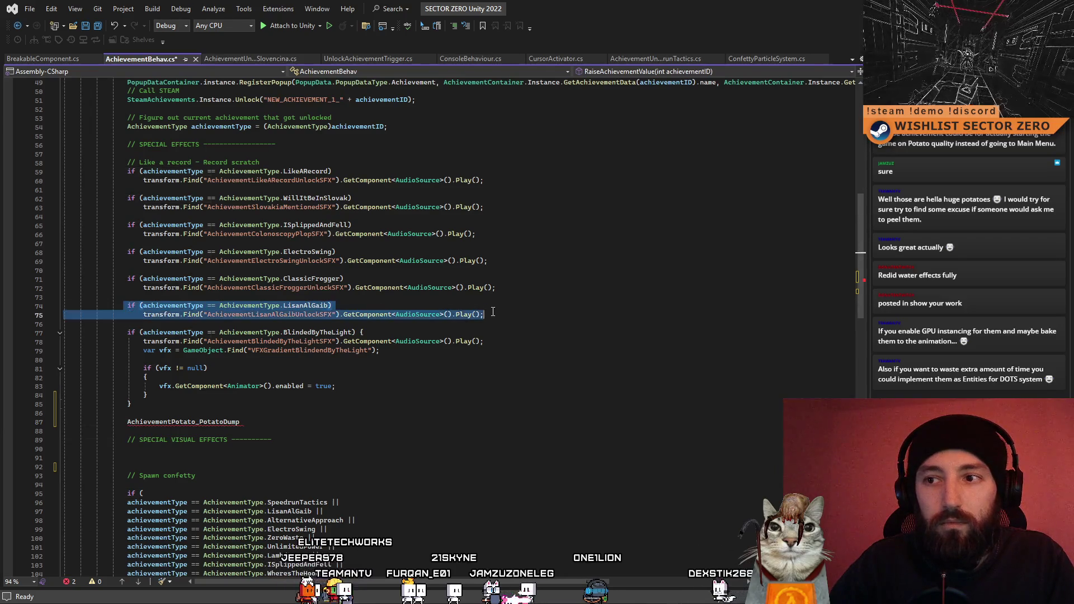
pyautogui.hotkey('ctrl', 'c')
pyautogui.click(255, 414)
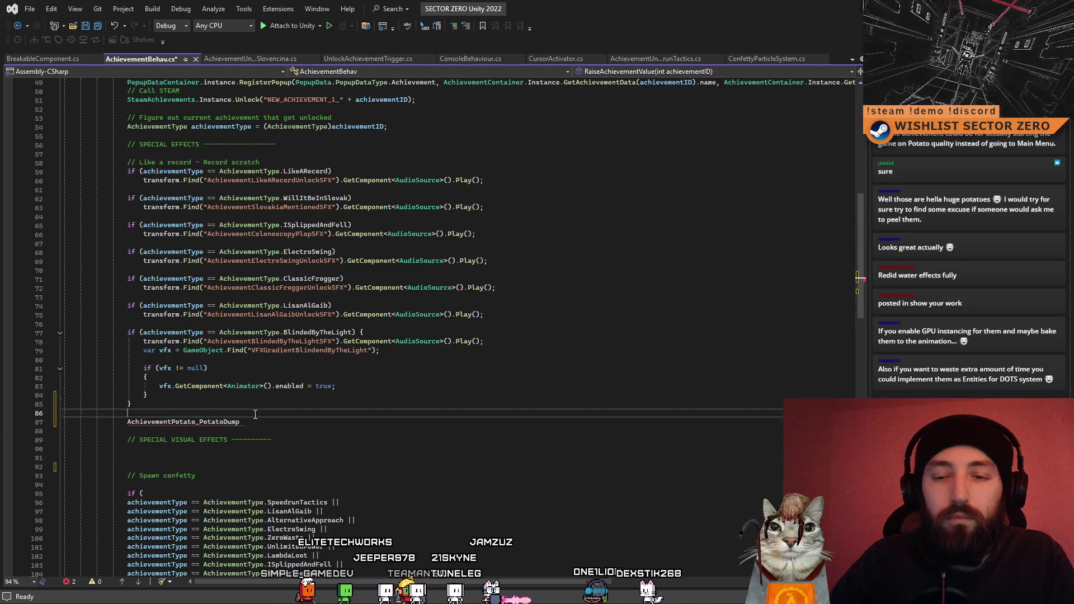
pyautogui.press('Return')
pyautogui.hotkey('ctrl', 'v')
pyautogui.press('Return')
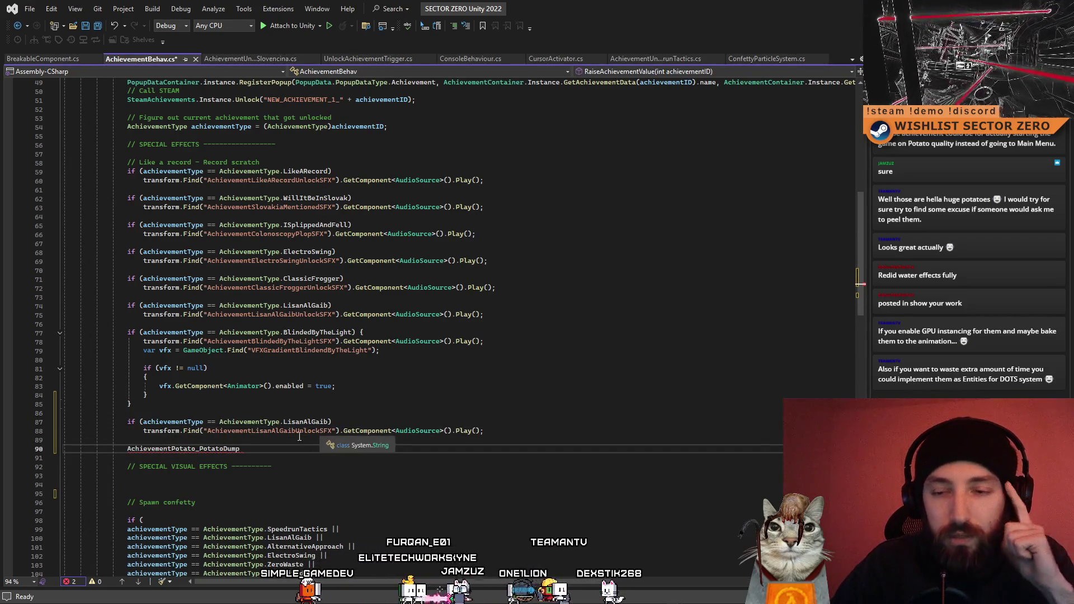
# Change the copied check's achievement type from LisanAlGaib to CertifiedPotato.
pyautogui.click(309, 424)
pyautogui.doubleClick(310, 423)
pyautogui.press('BackSpace')
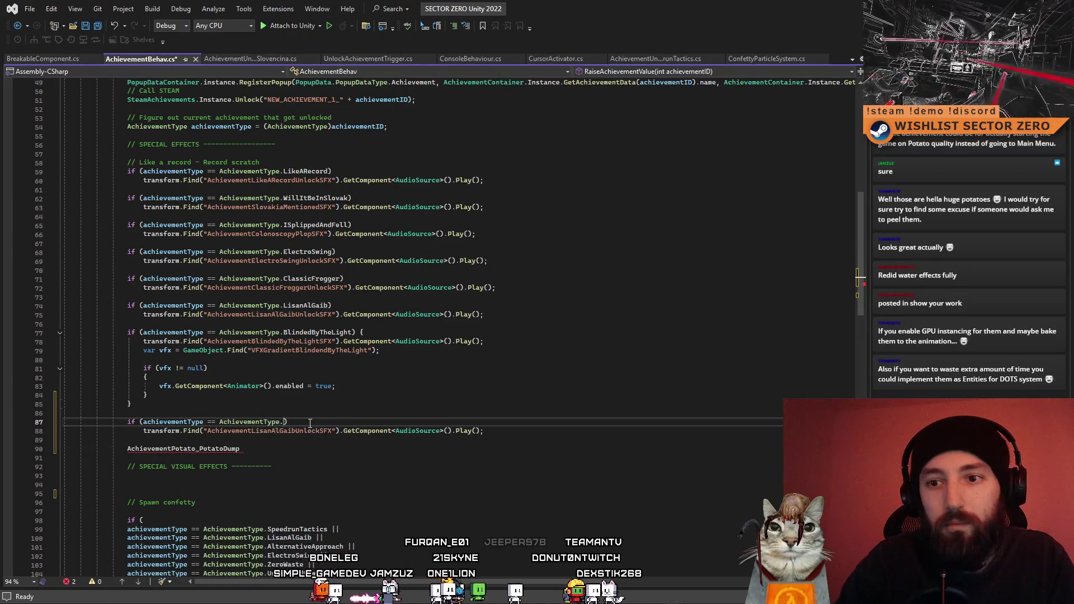
pyautogui.write('po')
pyautogui.press('Down')
pyautogui.press('Tab')
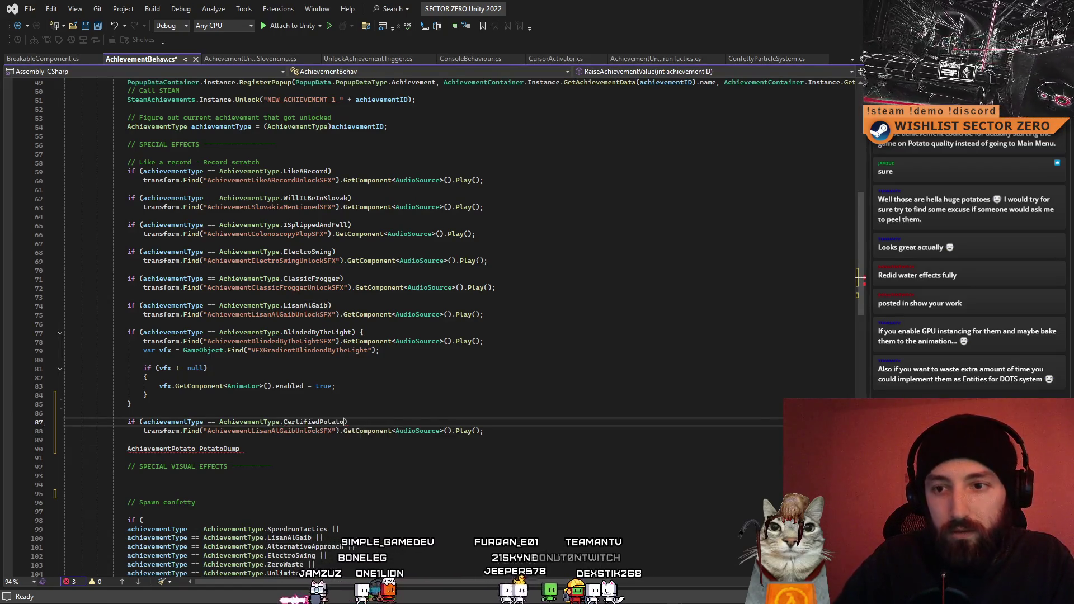
# Give the CertifiedPotato check an empty brace block and begin a GameObject.Find( call inside.
pyautogui.press('End')
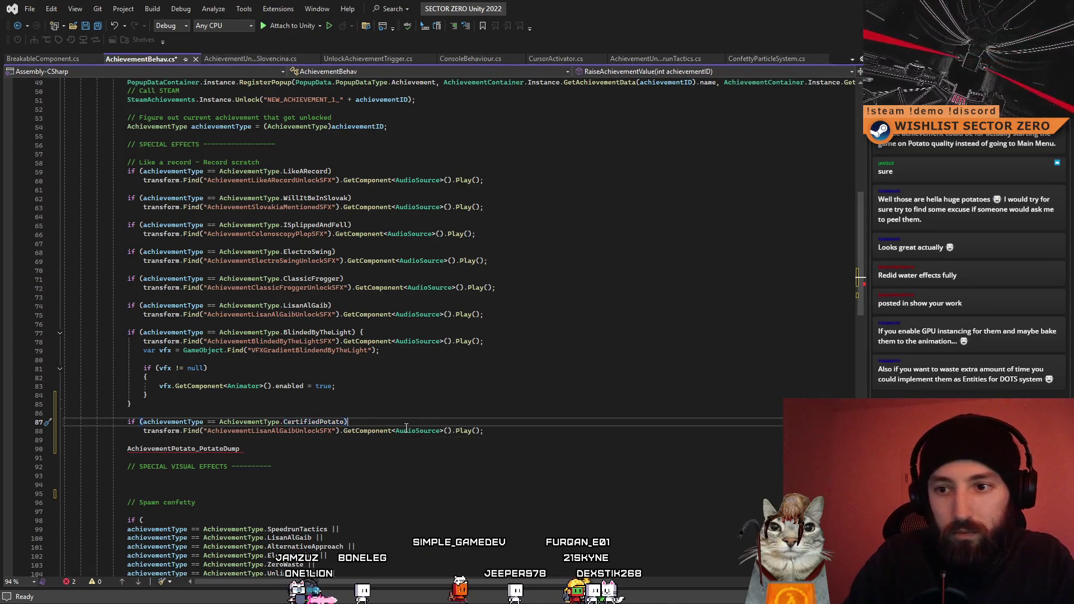
pyautogui.write('{ }')
pyautogui.press('Return')
pyautogui.click(409, 421)
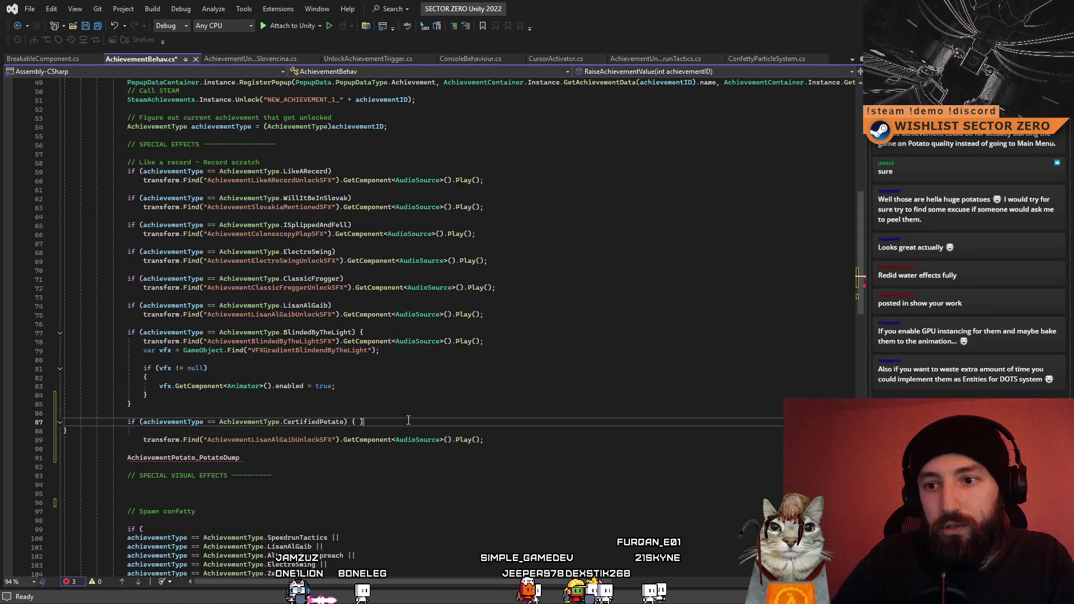
pyautogui.press('Left')
pyautogui.press('Return')
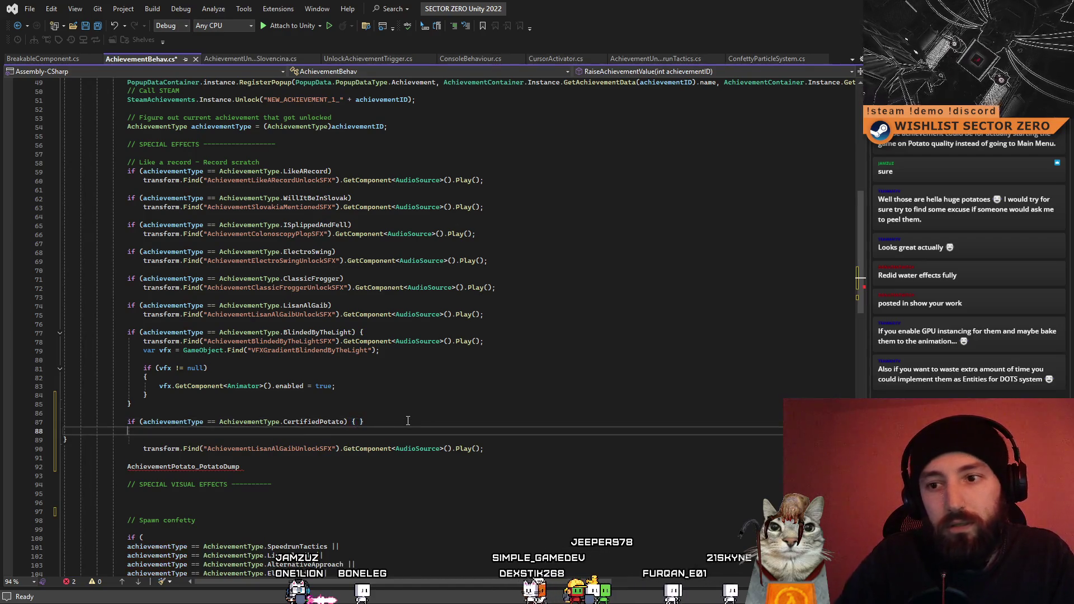
pyautogui.press('Delete')
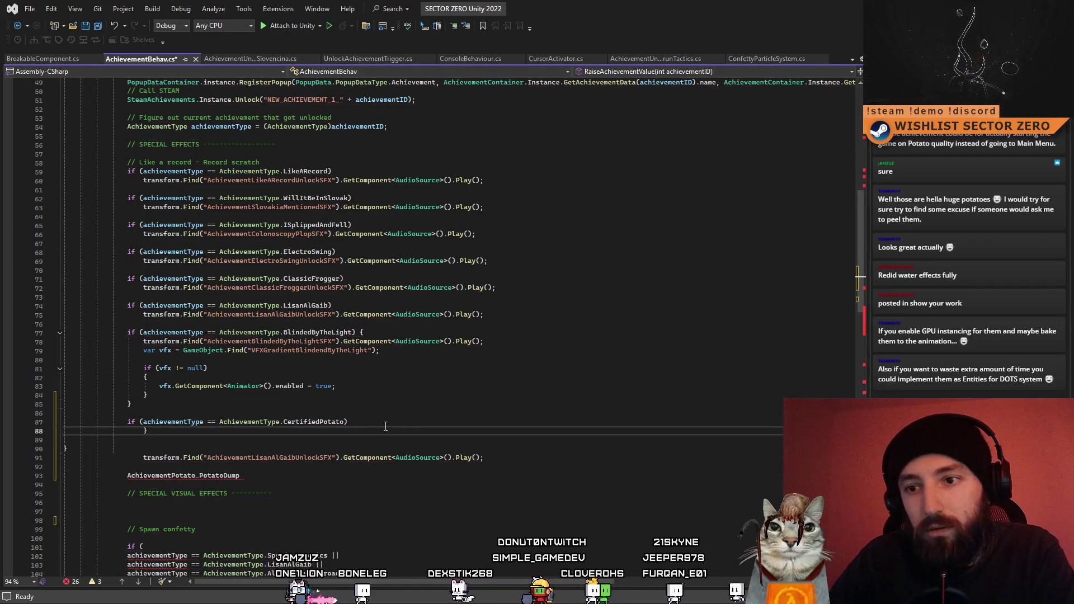
pyautogui.press('BackSpace')
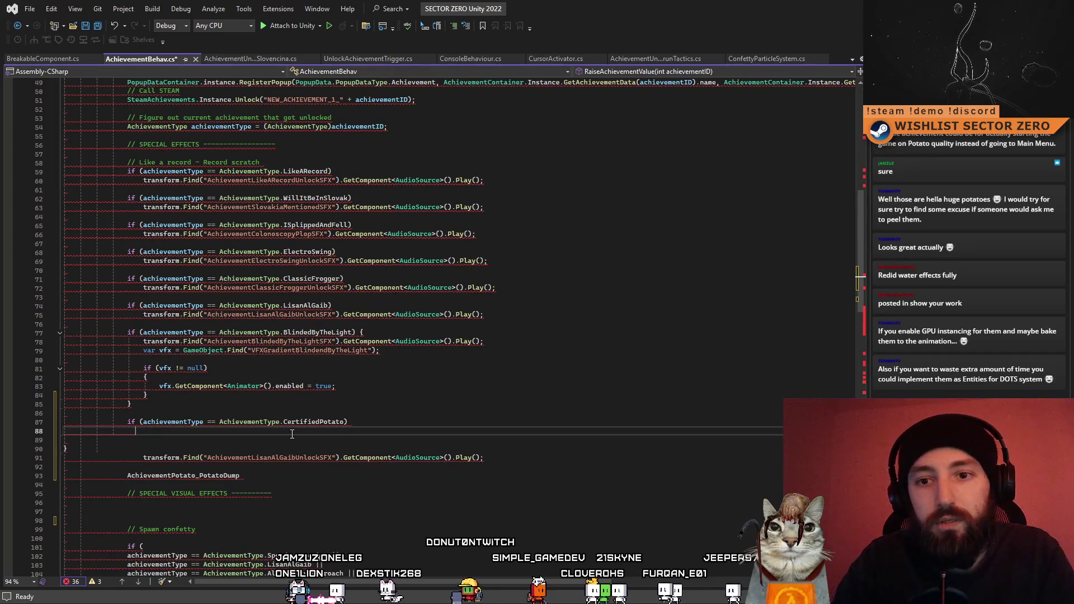
pyautogui.write('{}')
pyautogui.press('Return')
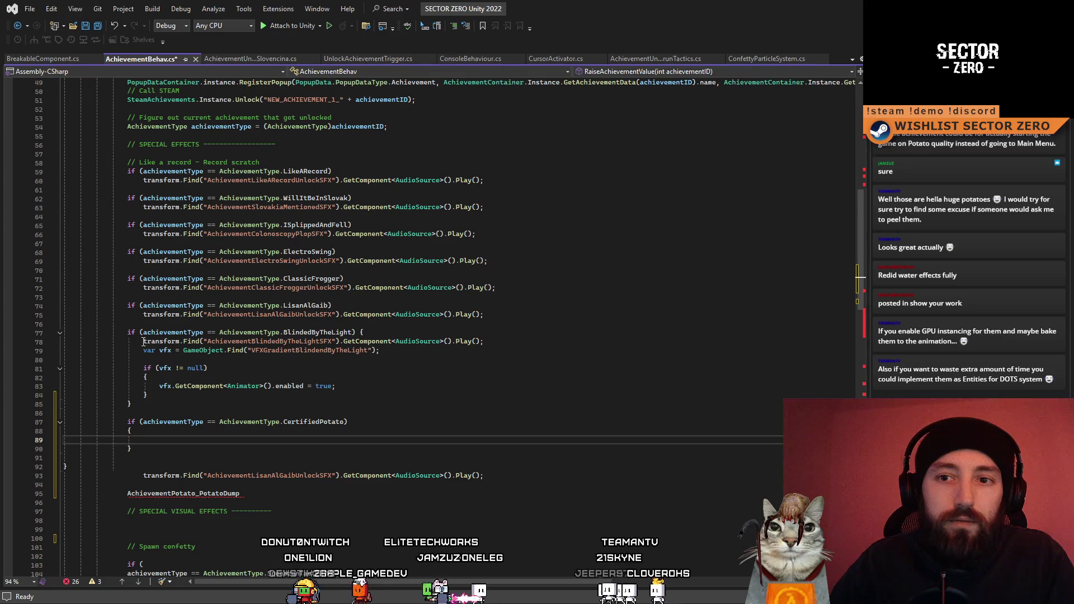
pyautogui.write('GameObject.F')
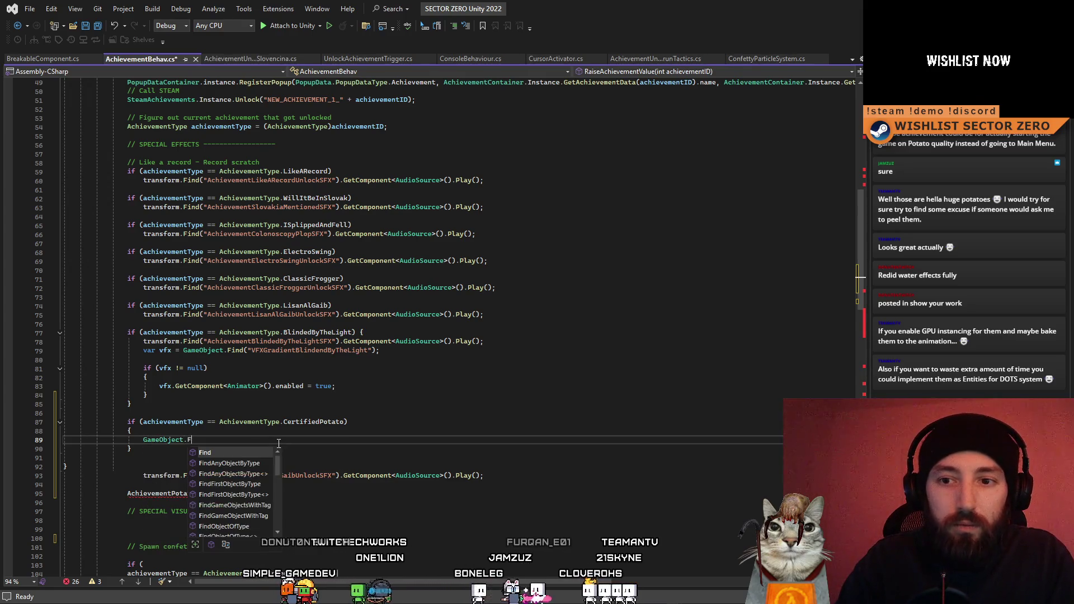
pyautogui.write('ind(')
# Move the pasted AchievementPotato_PotatoDump name line into the GameObject.Find call.
pyautogui.click(316, 402)
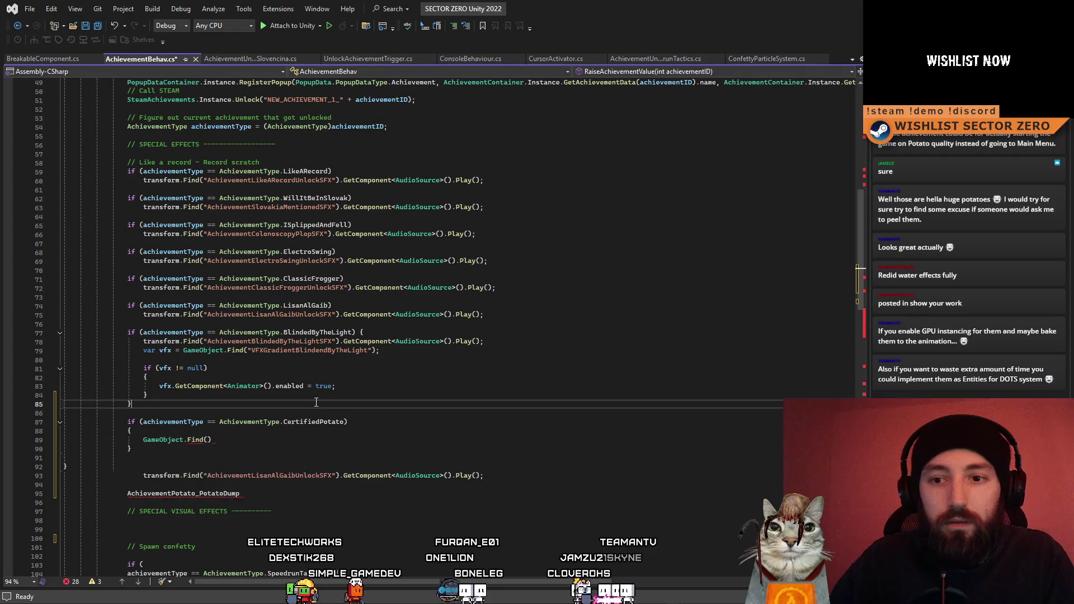
pyautogui.moveTo(265, 494); pyautogui.dragTo(135, 492)
pyautogui.hotkey('ctrl', 'x')
pyautogui.click(253, 441)
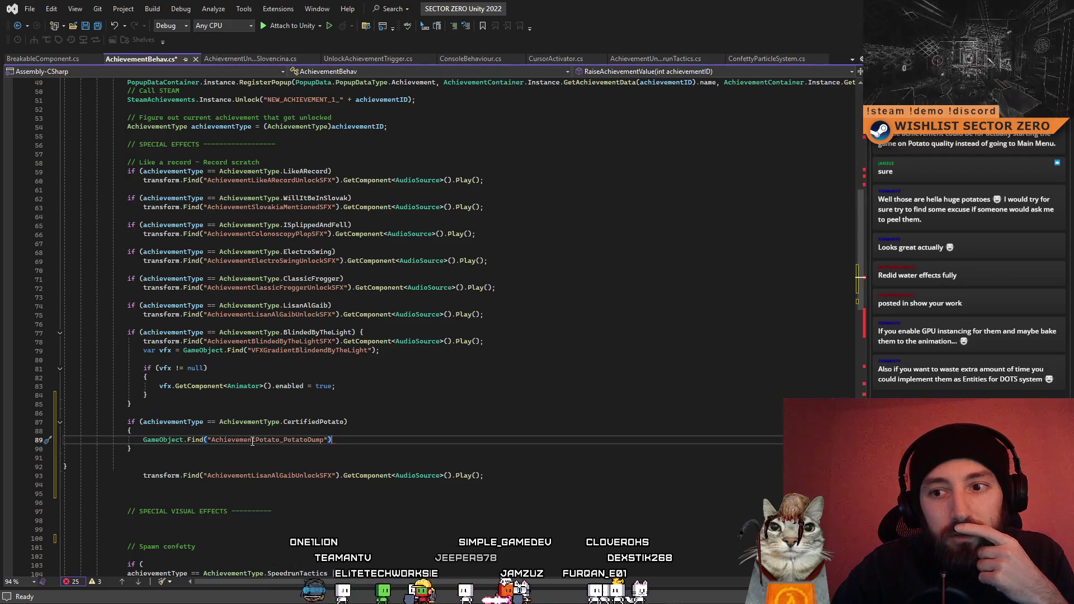
# Complete the call with .transform.Find("POTATOES").gameObject.SetActive(true).
pyautogui.write('.transform.Find(')
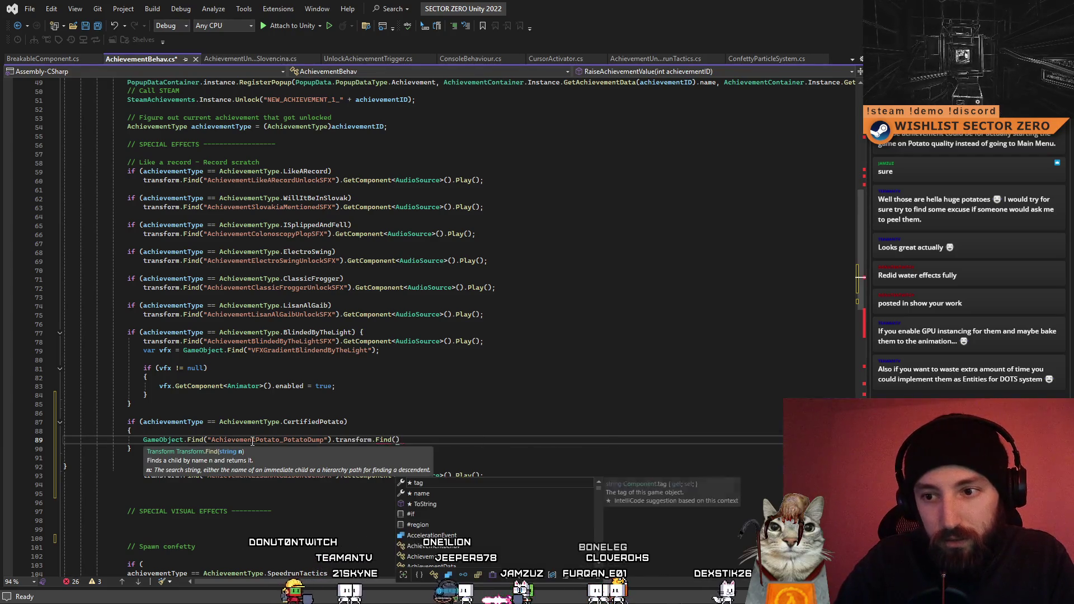
pyautogui.write('"POTATOES')
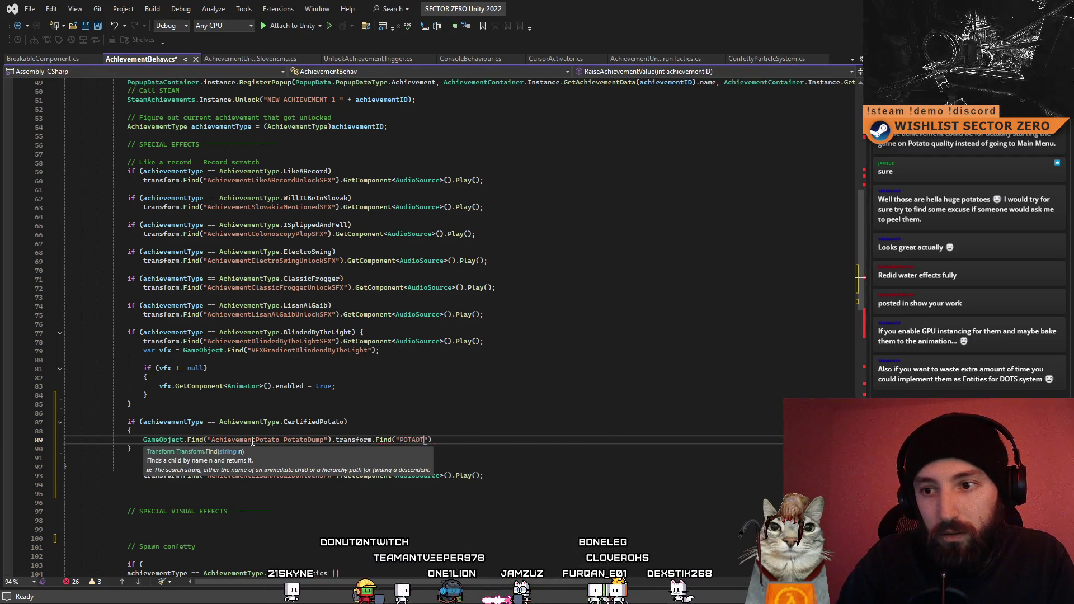
pyautogui.write('")')
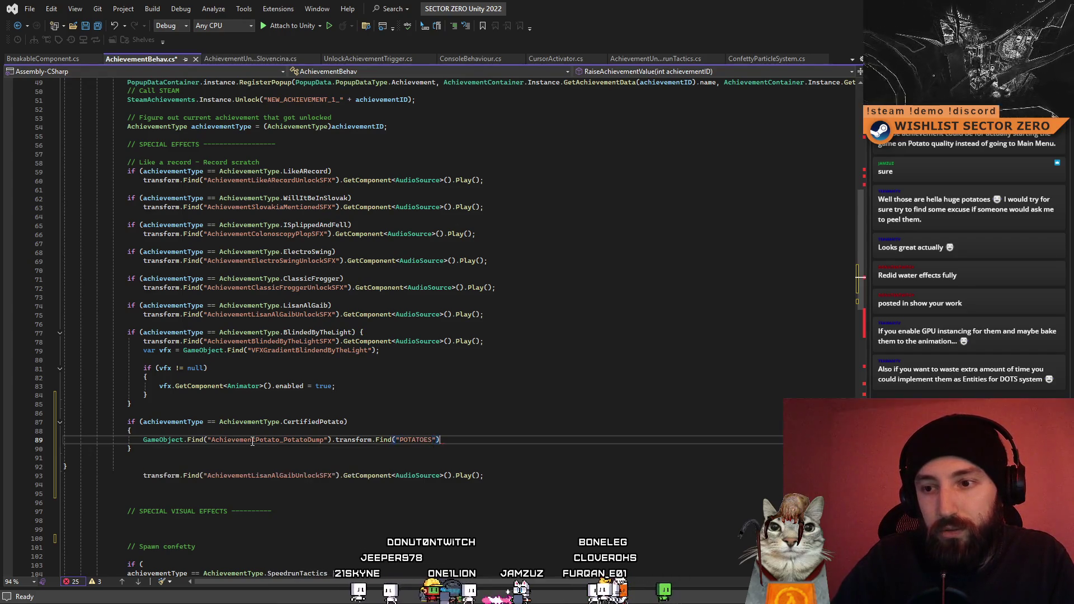
pyautogui.write('.e')
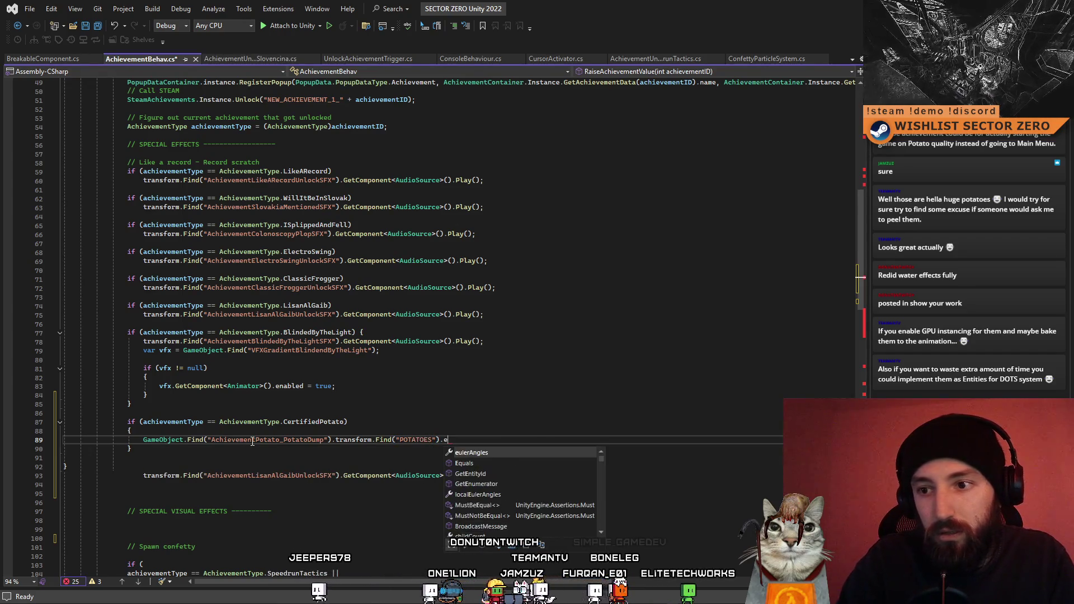
pyautogui.press('BackSpace')
pyautogui.write('Set')
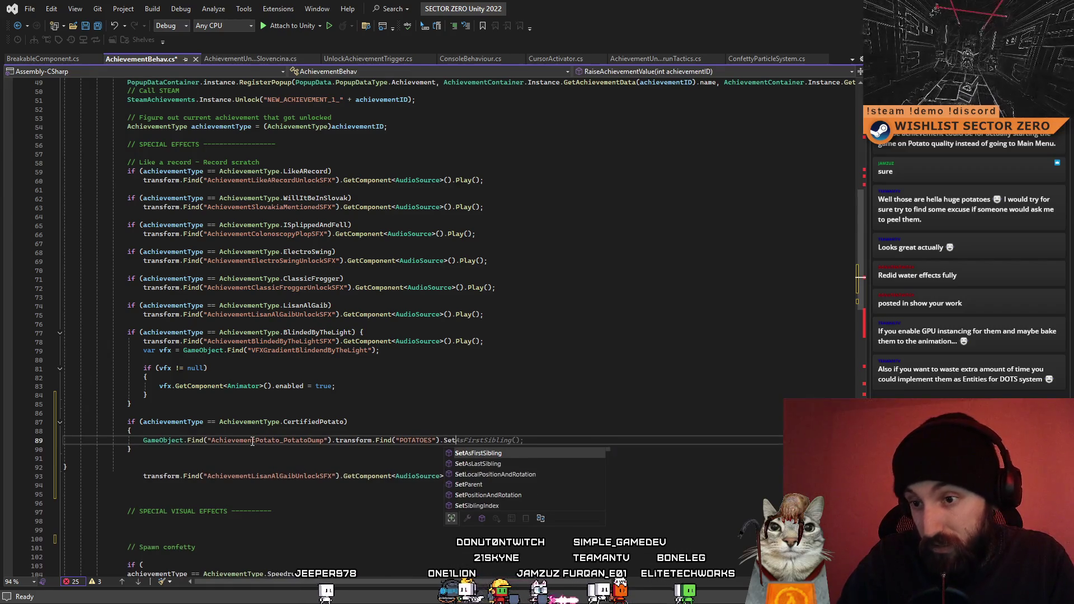
pyautogui.press('BackSpace')
pyautogui.press('BackSpace')
pyautogui.press('BackSpace')
pyautogui.write('gameObject.e')
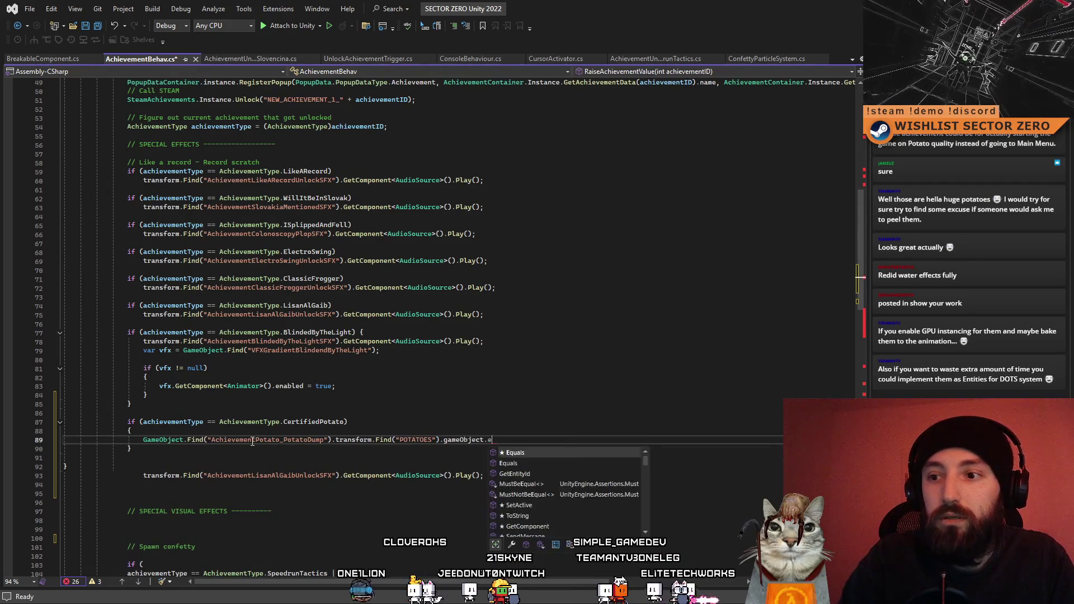
pyautogui.press('BackSpace')
pyautogui.write('SetActive(tru')
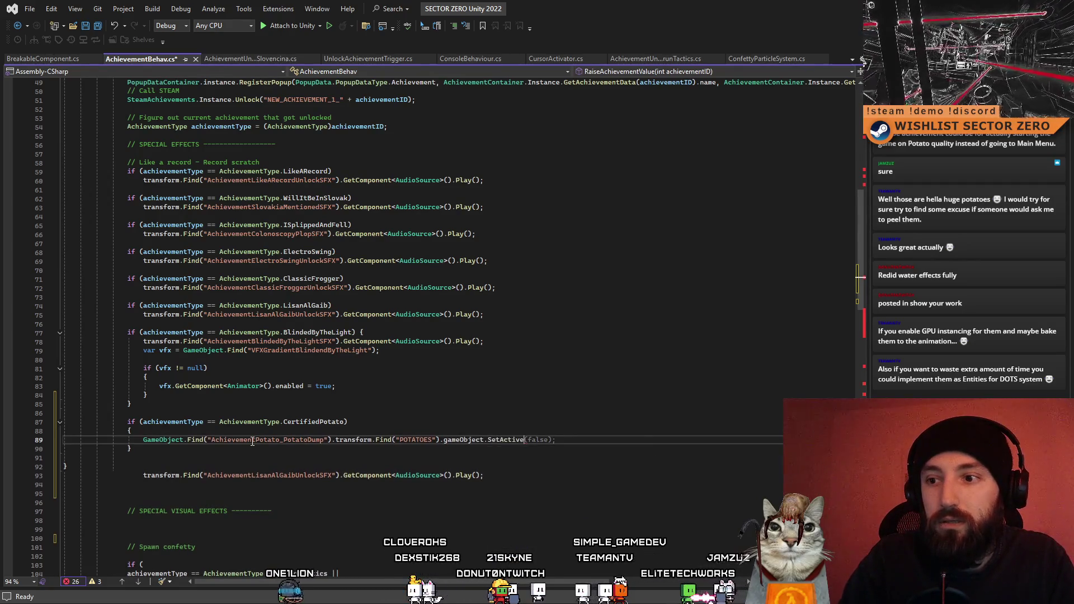
pyautogui.write('e)')
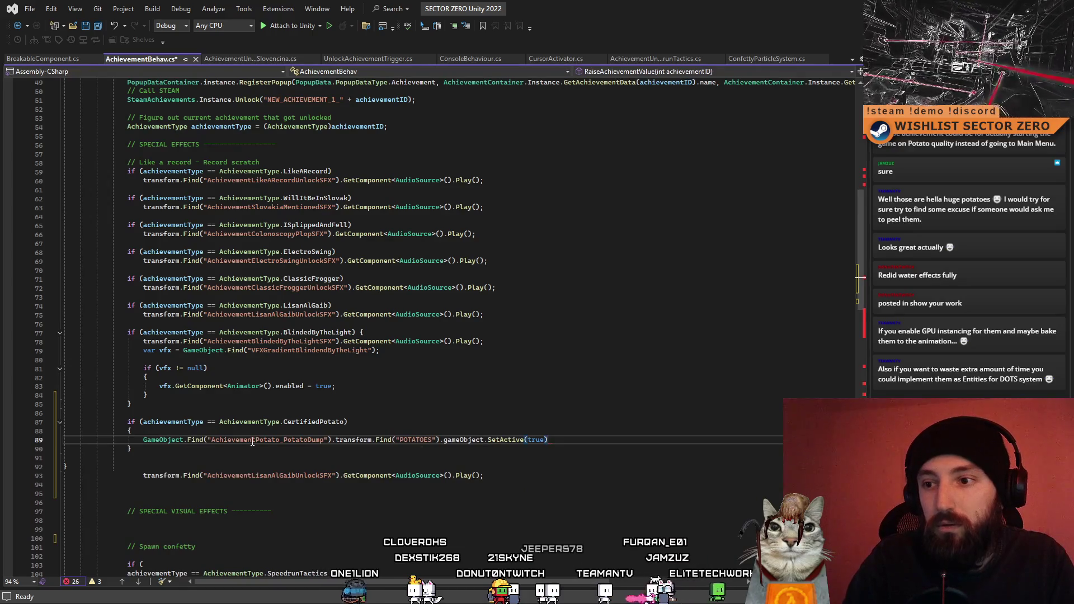
pyautogui.press('Up')
pyautogui.press('Up')
pyautogui.press('Up')
pyautogui.scroll(-2, 314, 408)
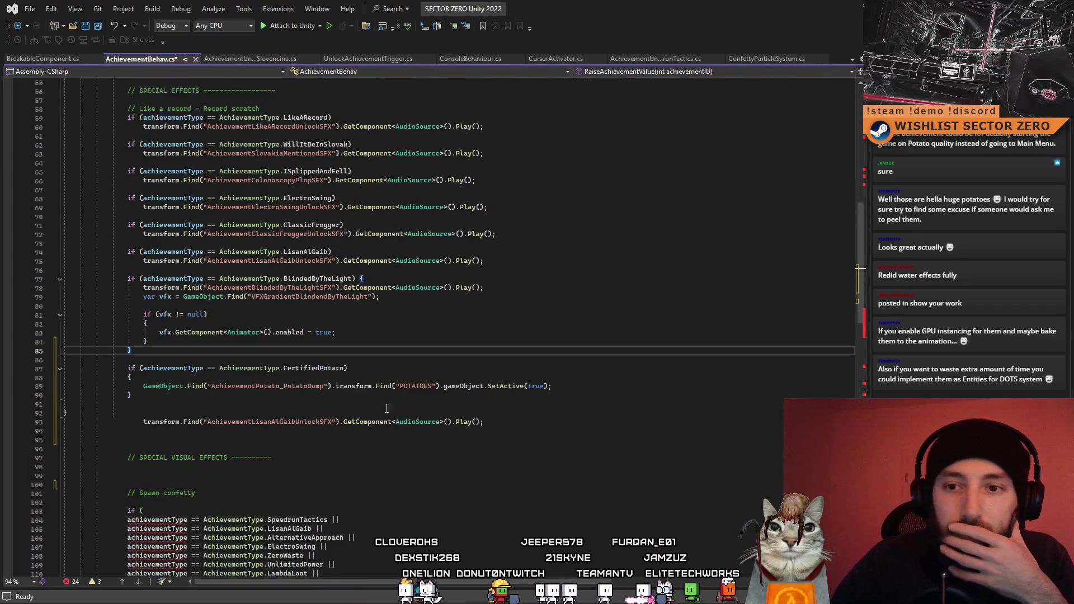
# Delete the leftover LisanAlGaib sound line from AchievementBehav.cs.
pyautogui.click(505, 421)
pyautogui.moveTo(516, 422)
pyautogui.mouseDown()
pyautogui.moveTo(115, 429)
pyautogui.moveTo(140, 423)
pyautogui.mouseUp()
pyautogui.press('BackSpace')
pyautogui.click(139, 441)
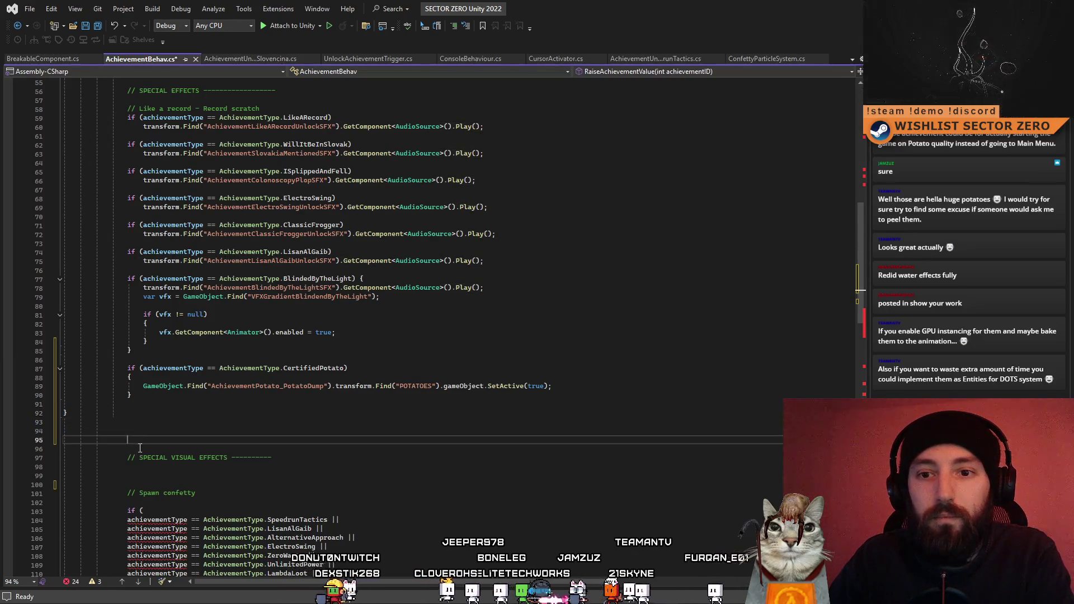
pyautogui.click(135, 404)
pyautogui.click(99, 417)
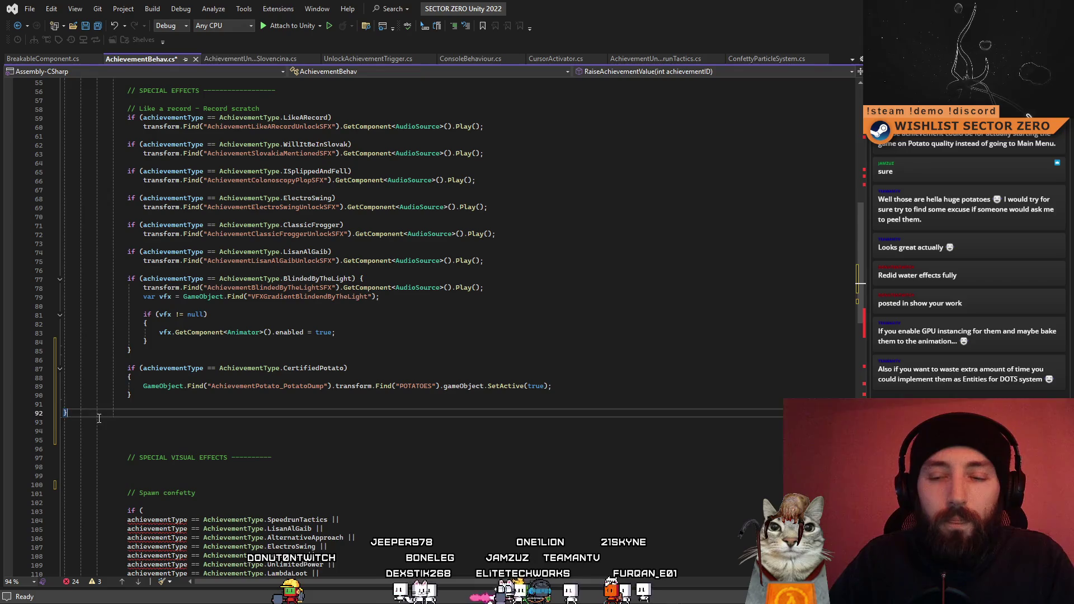
# Remove the extra blank lines and the SPECIAL VISUAL EFFECTS comment below the CertifiedPotato block.
pyautogui.scroll(5, 213, 422)
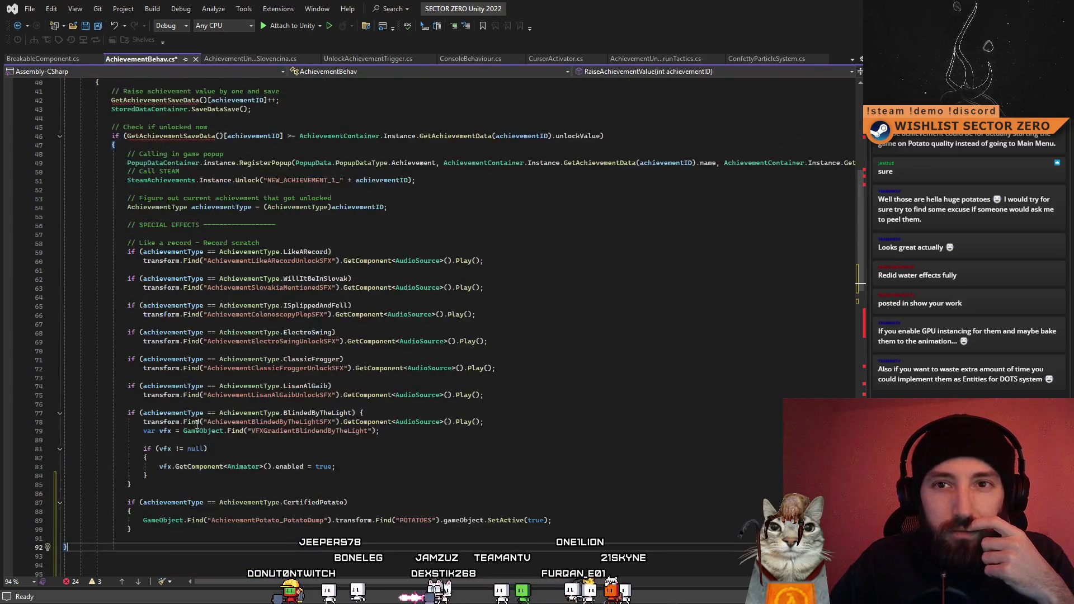
pyautogui.scroll(-3, 201, 423)
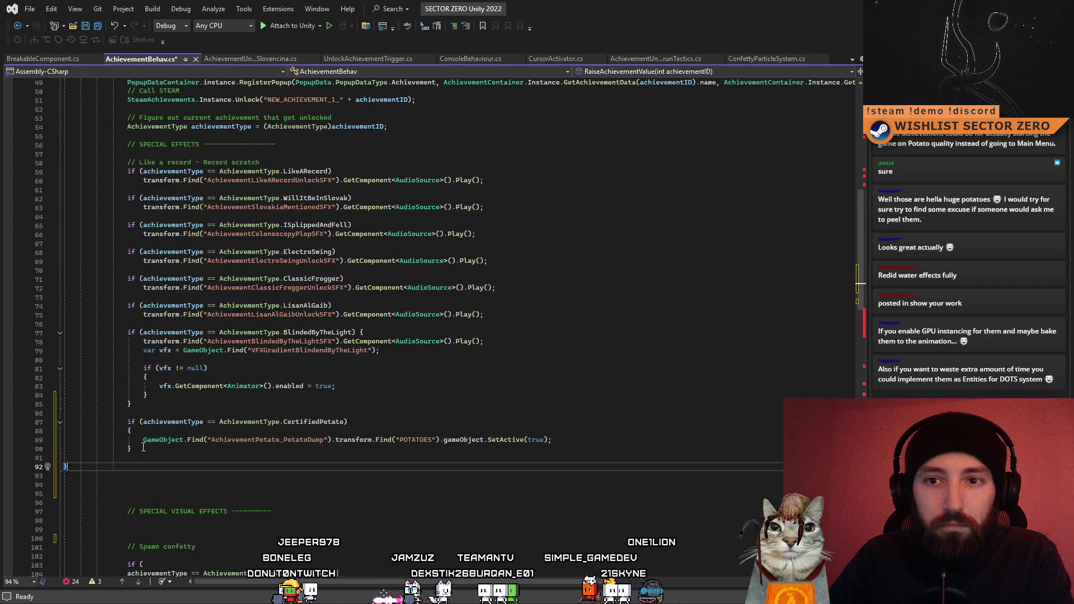
pyautogui.scroll(-4, 200, 408)
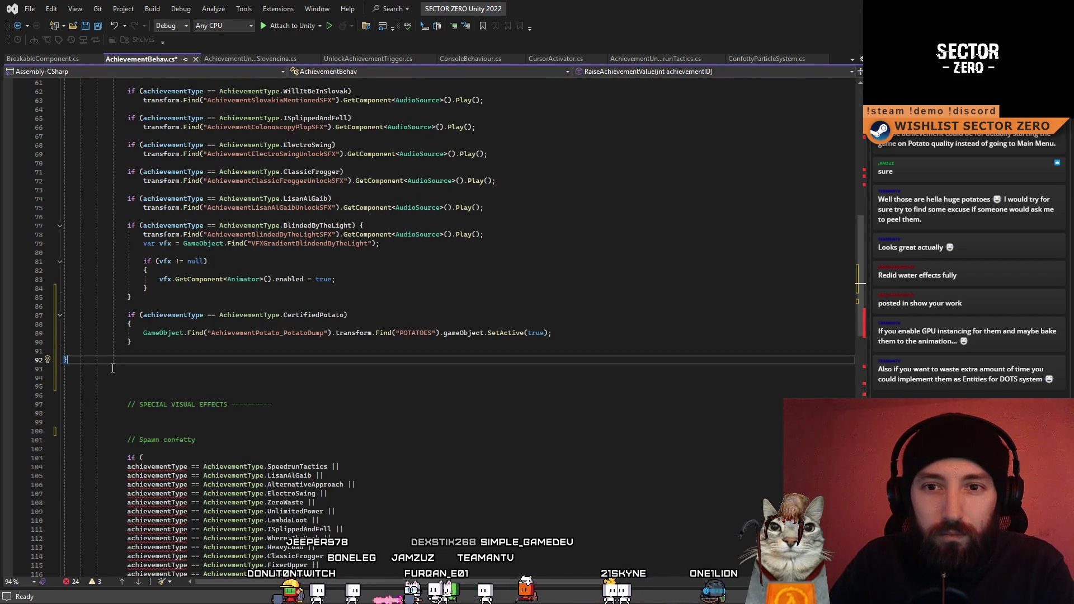
pyautogui.moveTo(137, 396); pyautogui.dragTo(67, 363)
pyautogui.press('Delete')
pyautogui.click(185, 358)
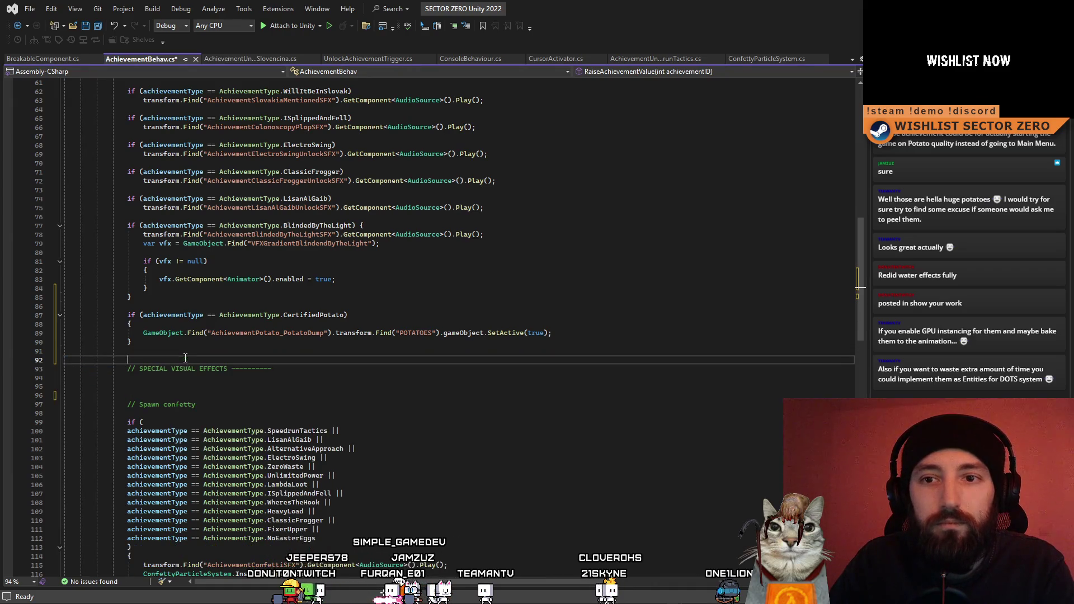
pyautogui.moveTo(274, 369); pyautogui.dragTo(46, 374)
pyautogui.press('BackSpace')
pyautogui.press('BackSpace')
pyautogui.press('BackSpace')
pyautogui.press('Delete')
pyautogui.press('Delete')
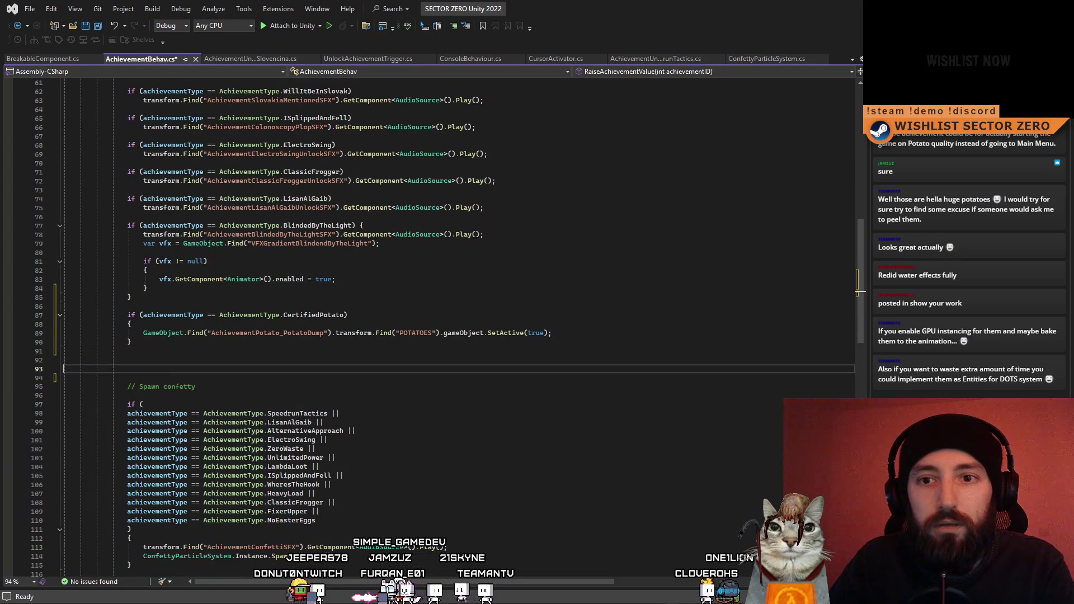
# Save AchievementBehav.cs and return to the Unity editor.
pyautogui.click(551, 361)
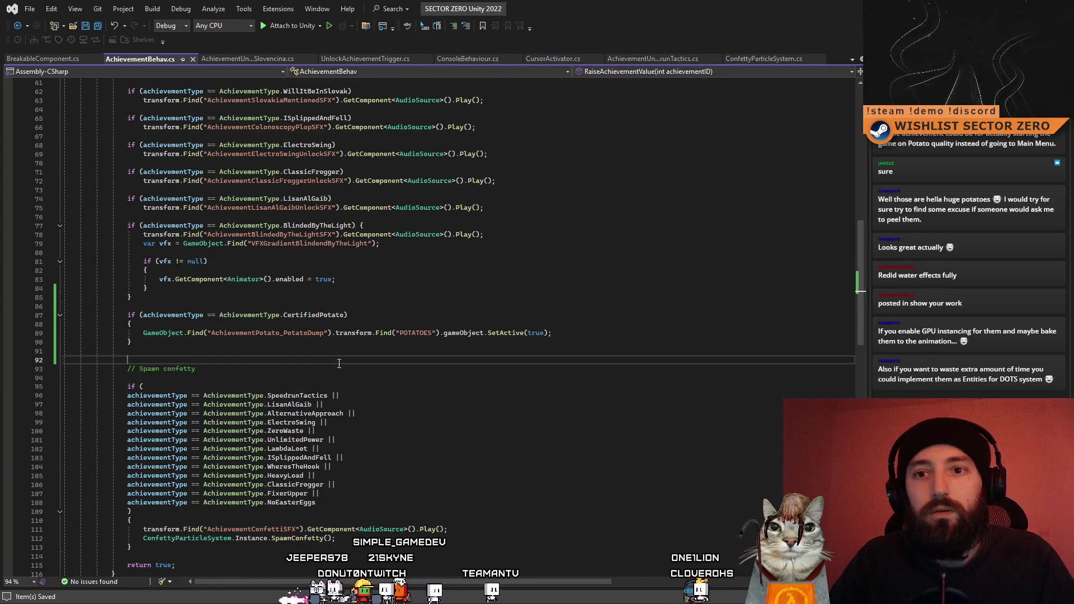
pyautogui.hotkey('ctrl', 's')
pyautogui.scroll(11, 551, 364)
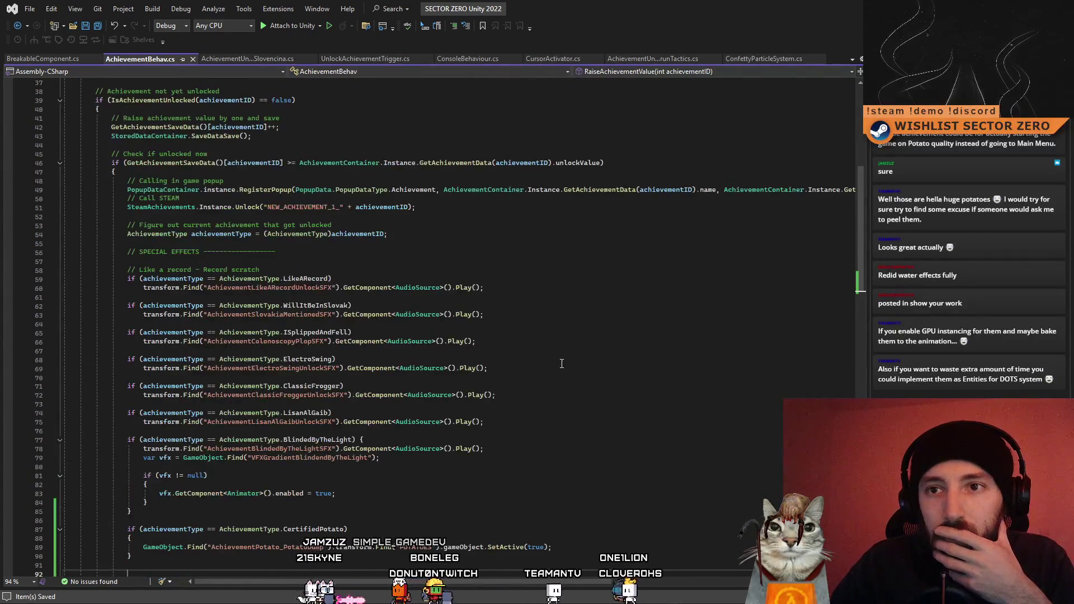
pyautogui.scroll(-13, 851, 196)
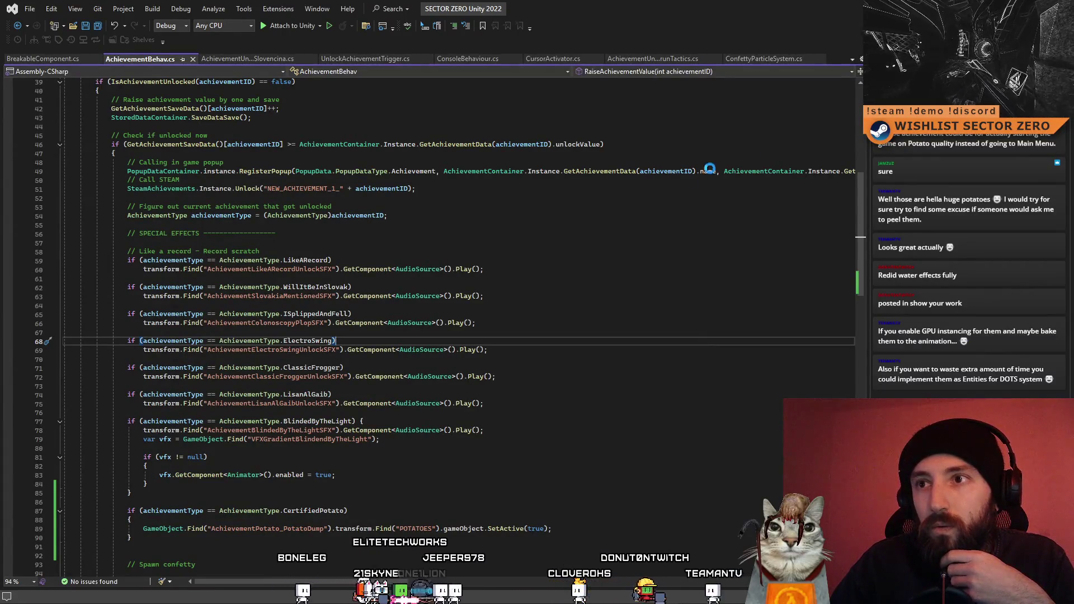
pyautogui.hotkey('alt', 'Tab')
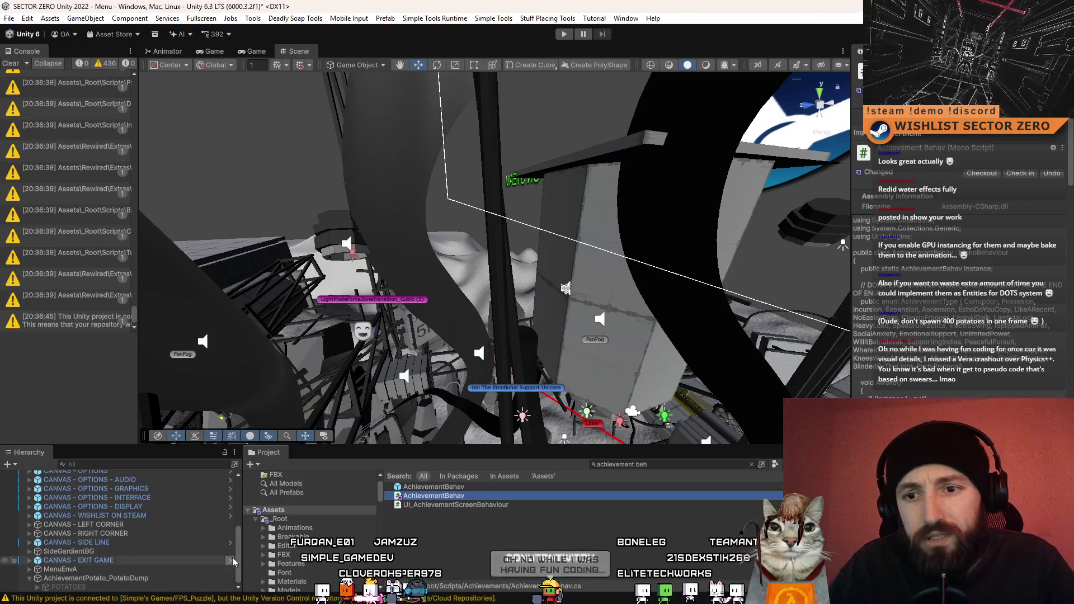
# Expand POTATOES under AchievementPotato_PotatoDump and inspect the first Potato object.
pyautogui.moveTo(240, 561); pyautogui.dragTo(244, 557)
pyautogui.scroll(-1, 140, 576)
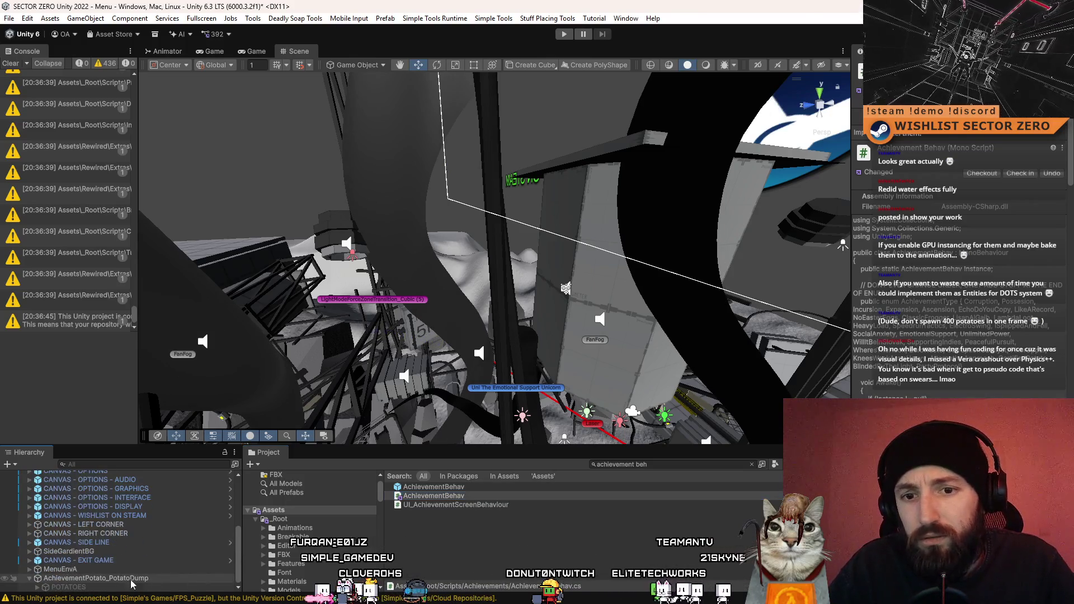
pyautogui.click(99, 587)
pyautogui.click(37, 587)
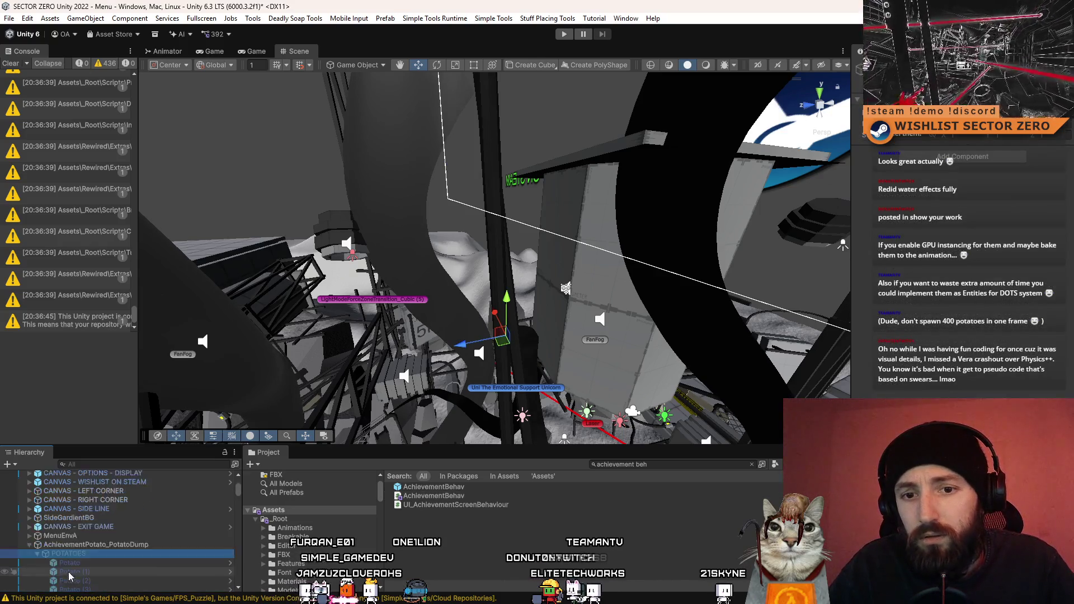
pyautogui.click(101, 530)
pyautogui.scroll(-5, 962, 280)
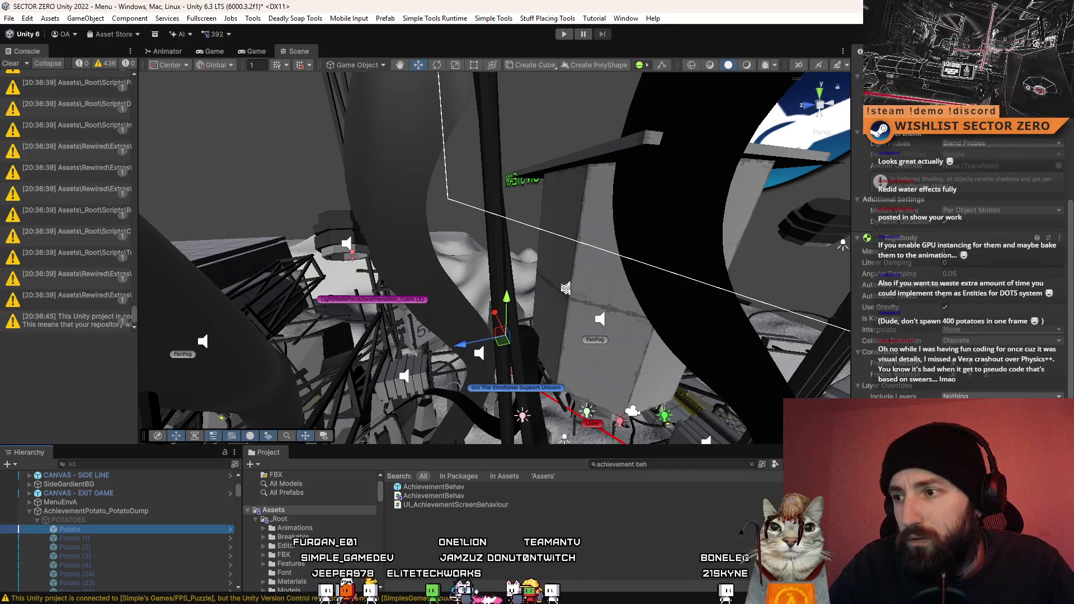
pyautogui.scroll(5, 1011, 396)
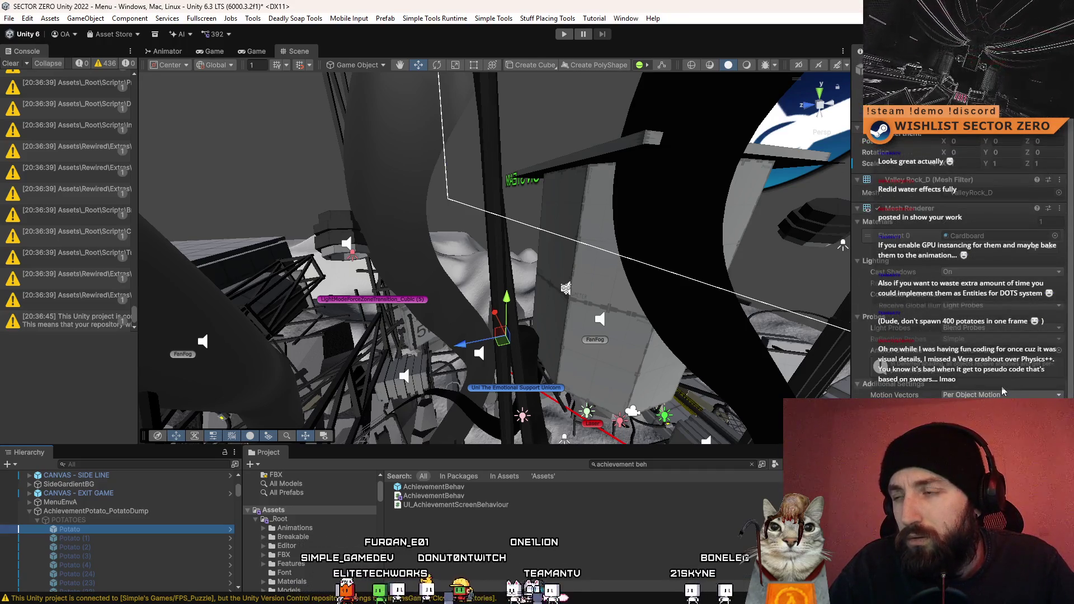
pyautogui.scroll(-5, 996, 393)
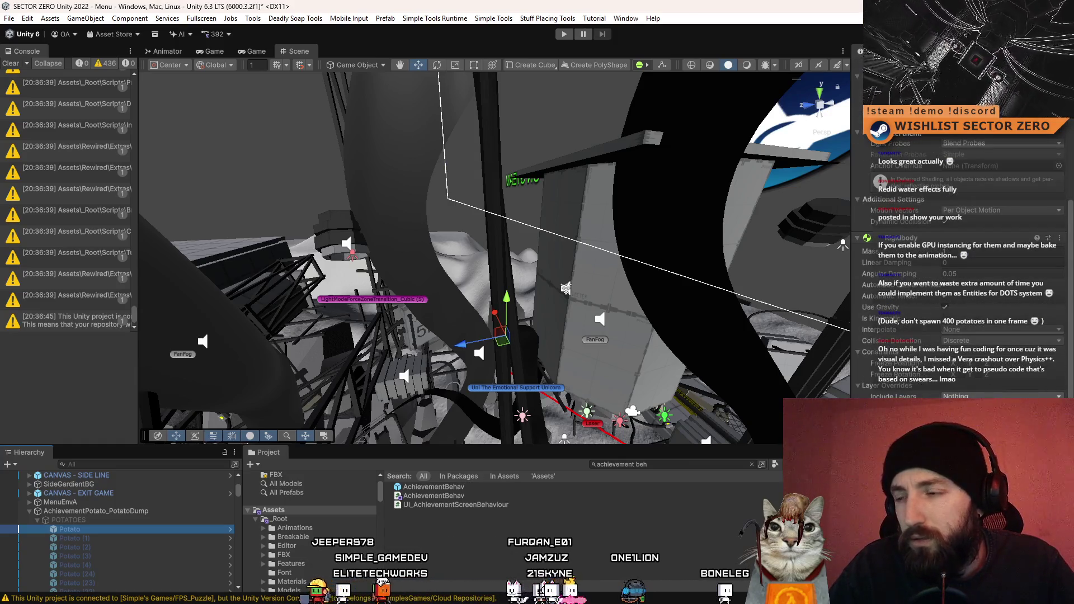
pyautogui.scroll(4, 962, 280)
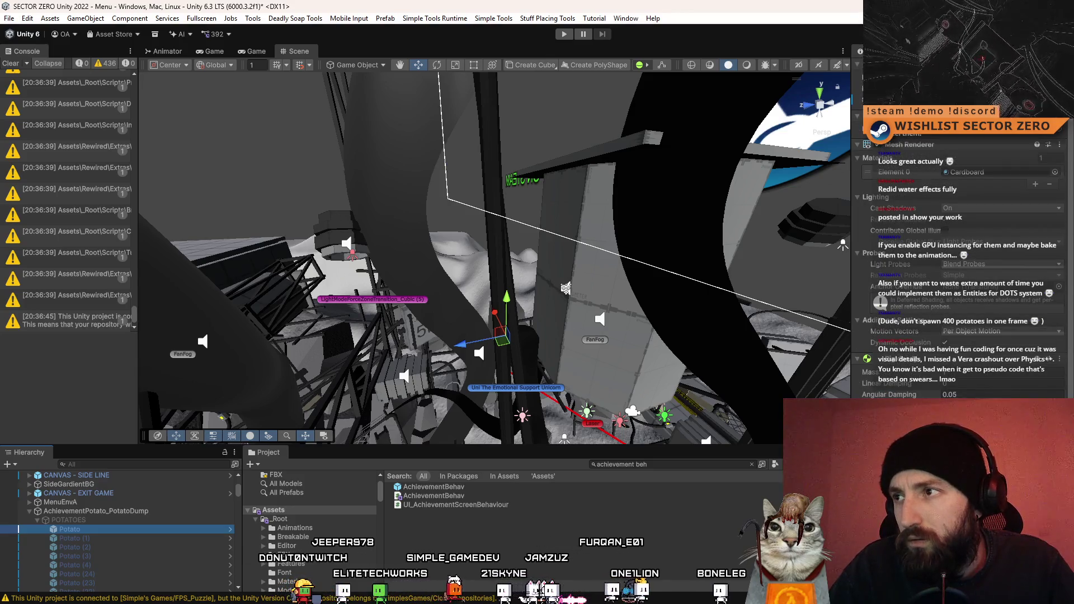
# Deselect the Potato, clear the Console log, and tilt the Scene view over the level.
pyautogui.click(444, 537)
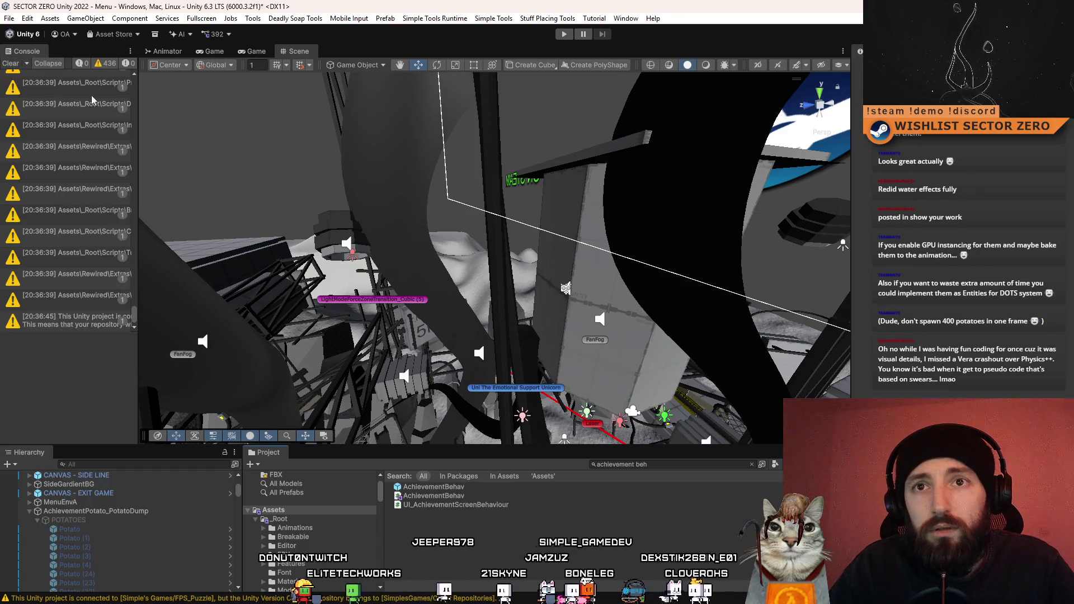
pyautogui.click(11, 63)
pyautogui.moveTo(674, 241)
pyautogui.mouseDown()
pyautogui.moveTo(678, 334)
pyautogui.moveTo(692, 332)
pyautogui.moveTo(709, 367)
pyautogui.mouseUp()
pyautogui.moveTo(713, 319); pyautogui.dragTo(719, 330)
# Empty the Project search field so all asset folders are listed.
pyautogui.click(690, 467)
pyautogui.hotkey('ctrl', 'a')
pyautogui.press('BackSpace')
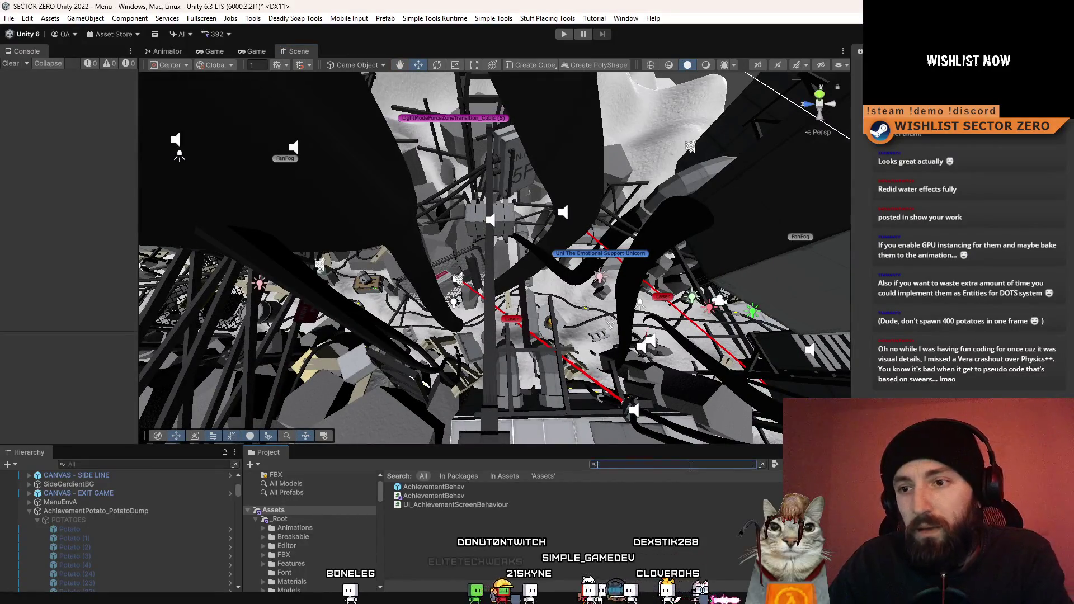
pyautogui.moveTo(615, 392)
pyautogui.mouseDown()
pyautogui.moveTo(504, 425)
pyautogui.moveTo(270, 554)
pyautogui.moveTo(649, 172)
pyautogui.moveTo(560, 302)
pyautogui.mouseUp()
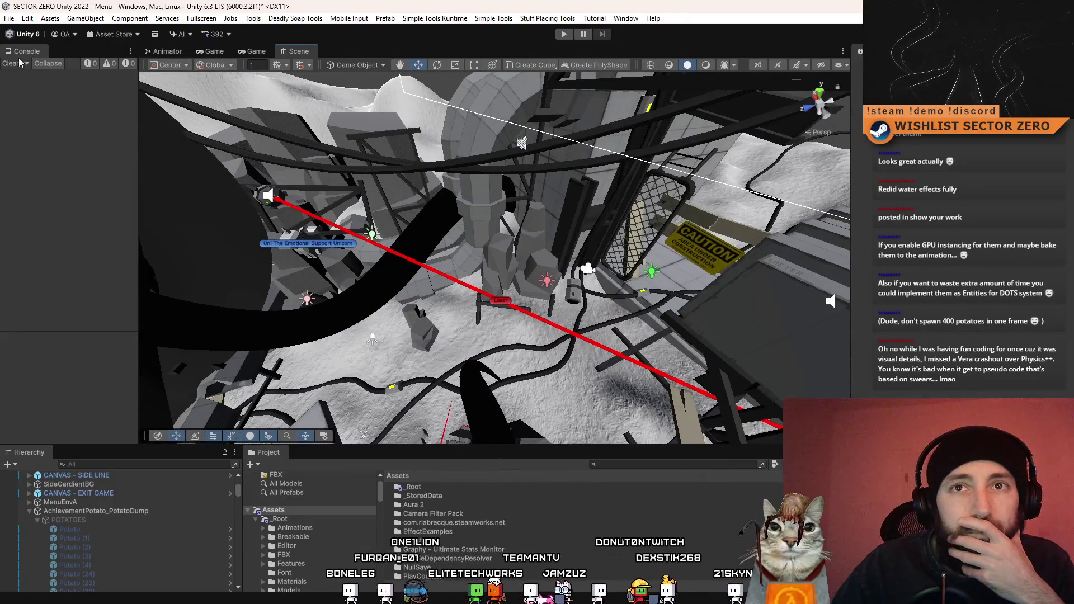
# Widen the Console panel and bring up the Game view.
pyautogui.moveTo(138, 117); pyautogui.dragTo(206, 120)
pyautogui.moveTo(611, 249)
pyautogui.mouseDown()
pyautogui.moveTo(441, 270)
pyautogui.moveTo(493, 324)
pyautogui.mouseUp()
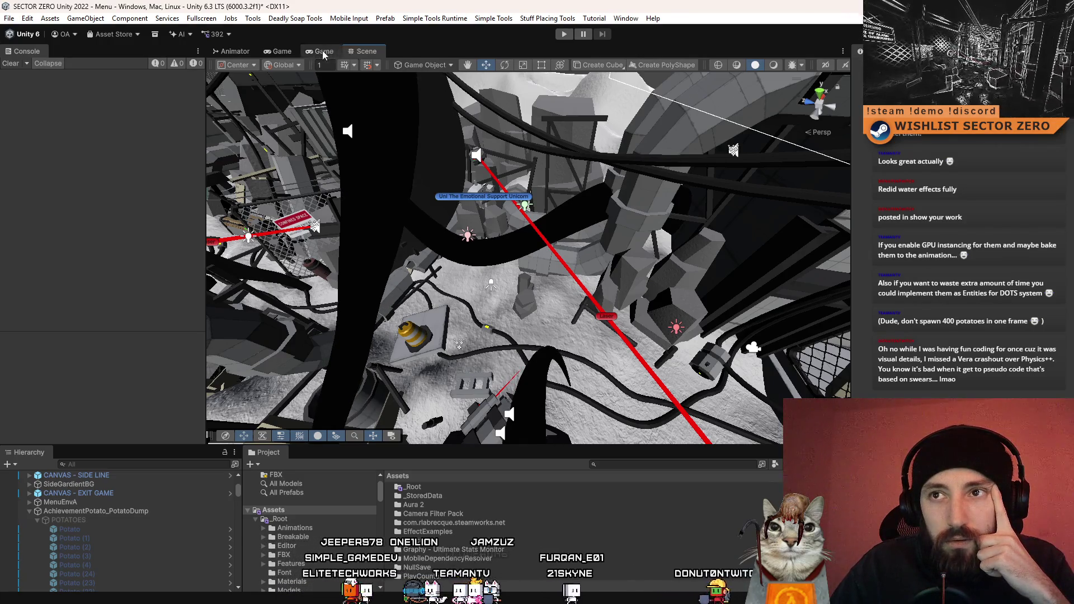
pyautogui.click(279, 51)
# Search the Project for scenes matching 't:scene init'.
pyautogui.click(307, 51)
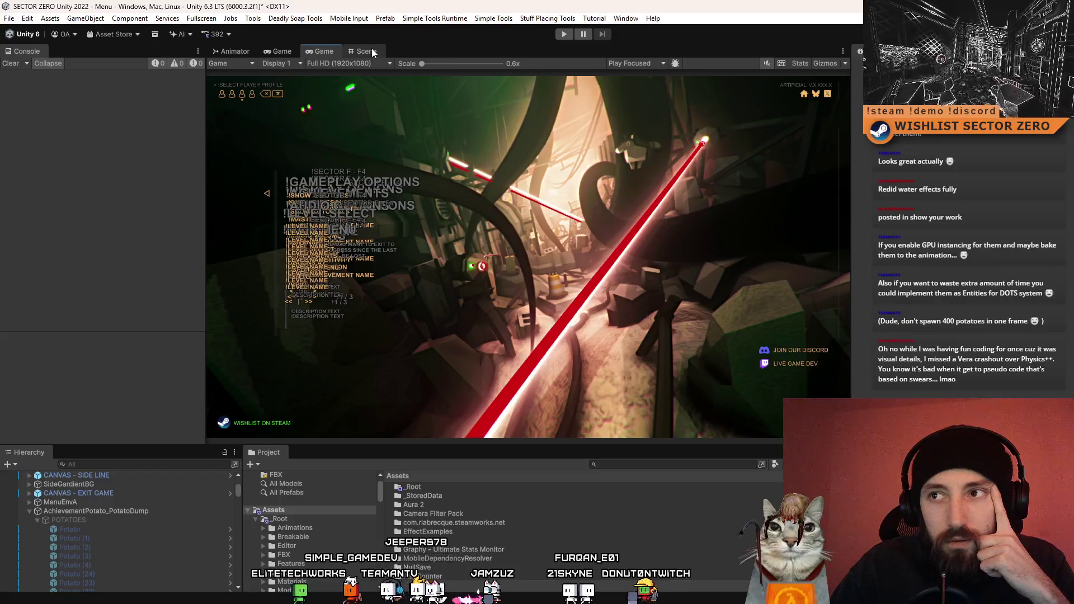
pyautogui.click(622, 465)
pyautogui.write('o')
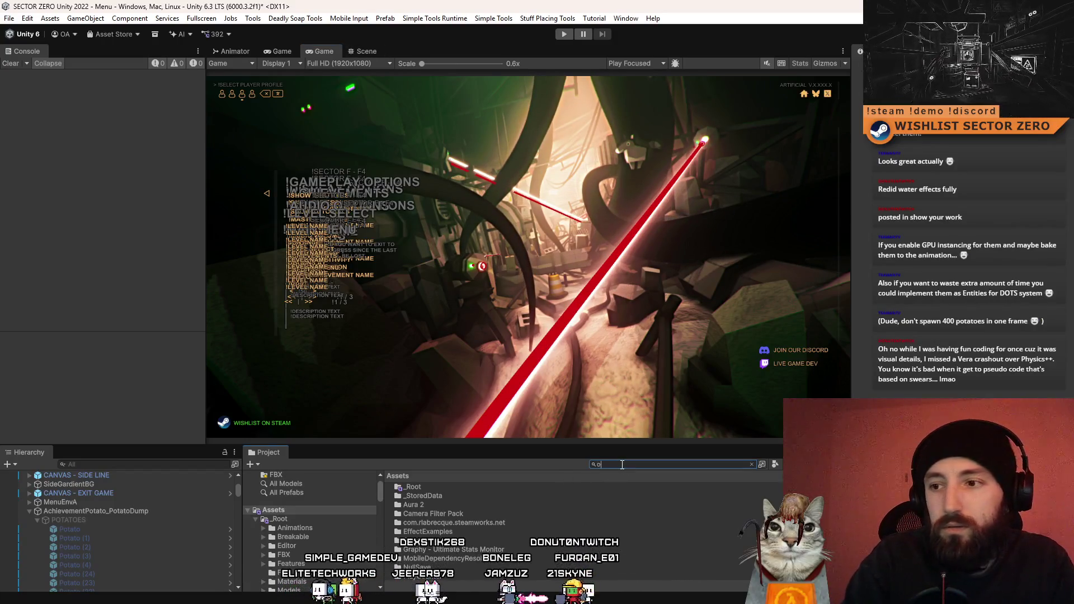
pyautogui.press('BackSpace')
pyautogui.write('init')
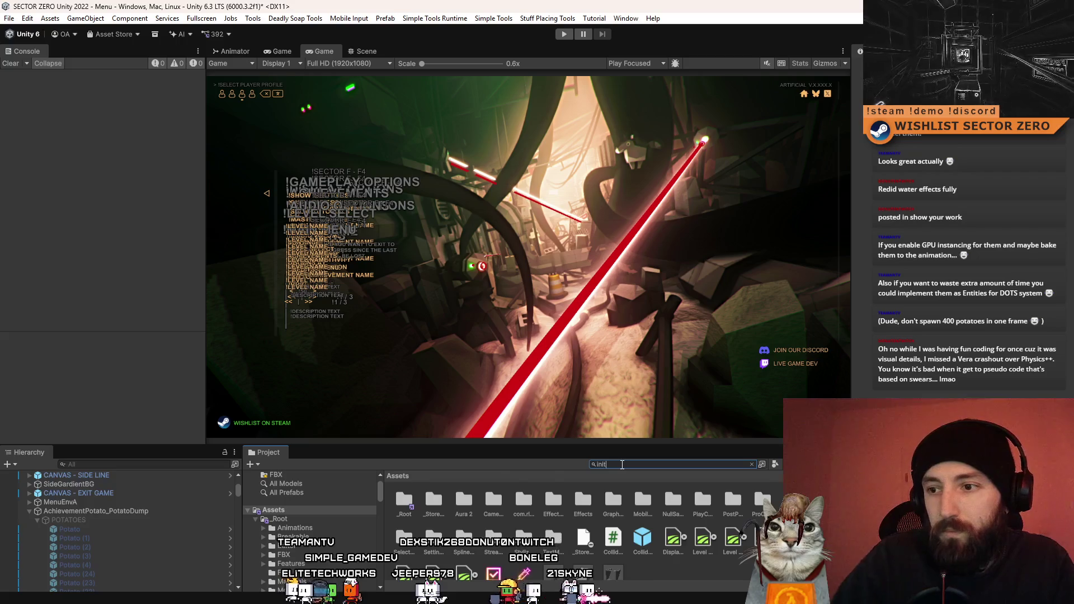
pyautogui.press('BackSpace')
pyautogui.press('BackSpace')
pyautogui.press('BackSpace')
pyautogui.write('t:scene ')
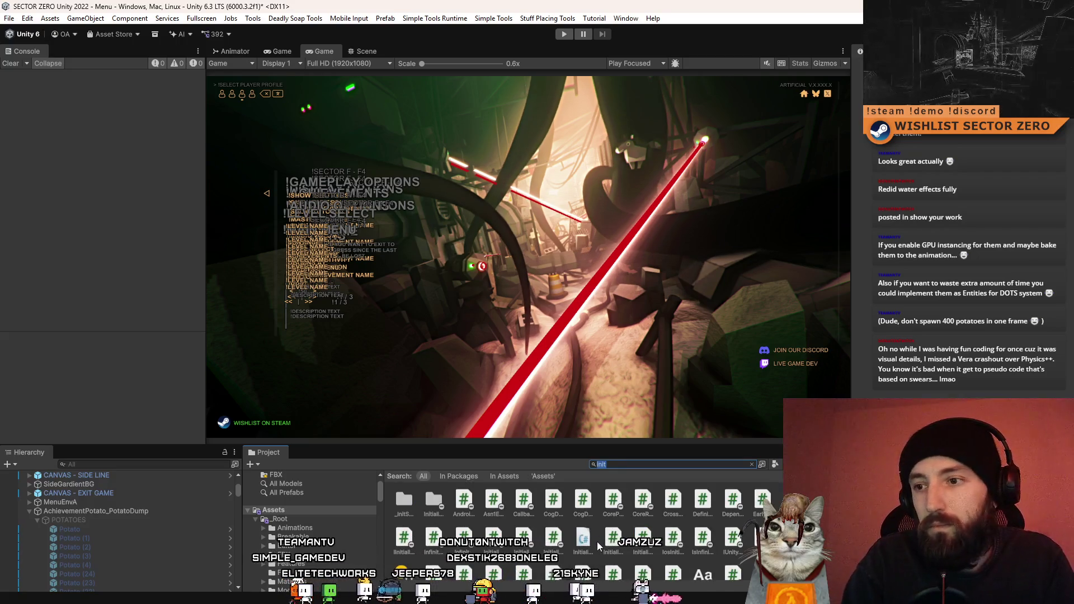
pyautogui.write('init')
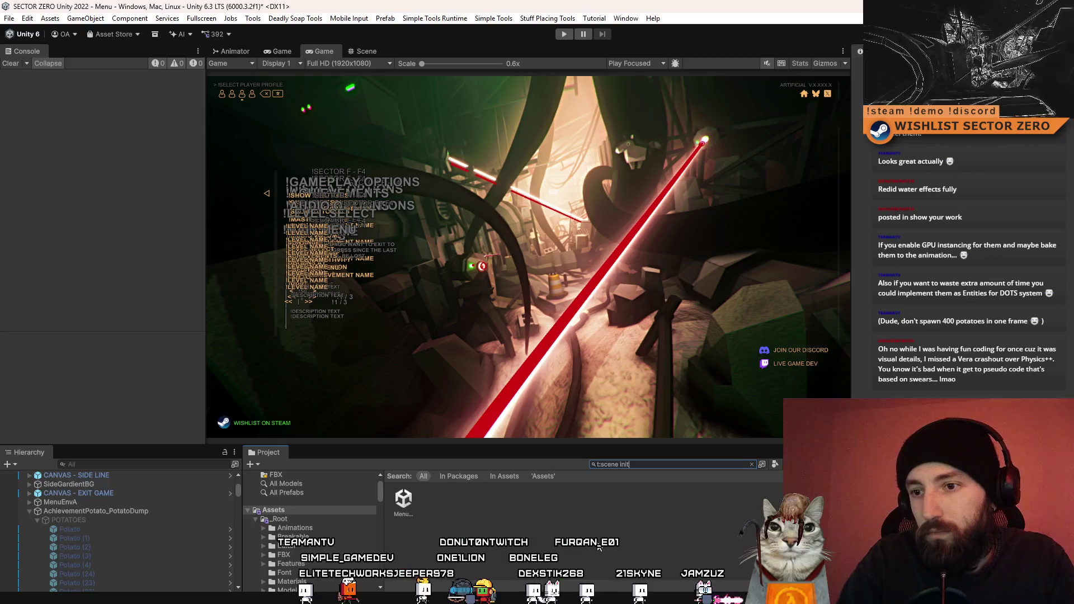
# Open Menu_DataInit, saving the Menu scene changes, then start play mode.
pyautogui.doubleClick(404, 501)
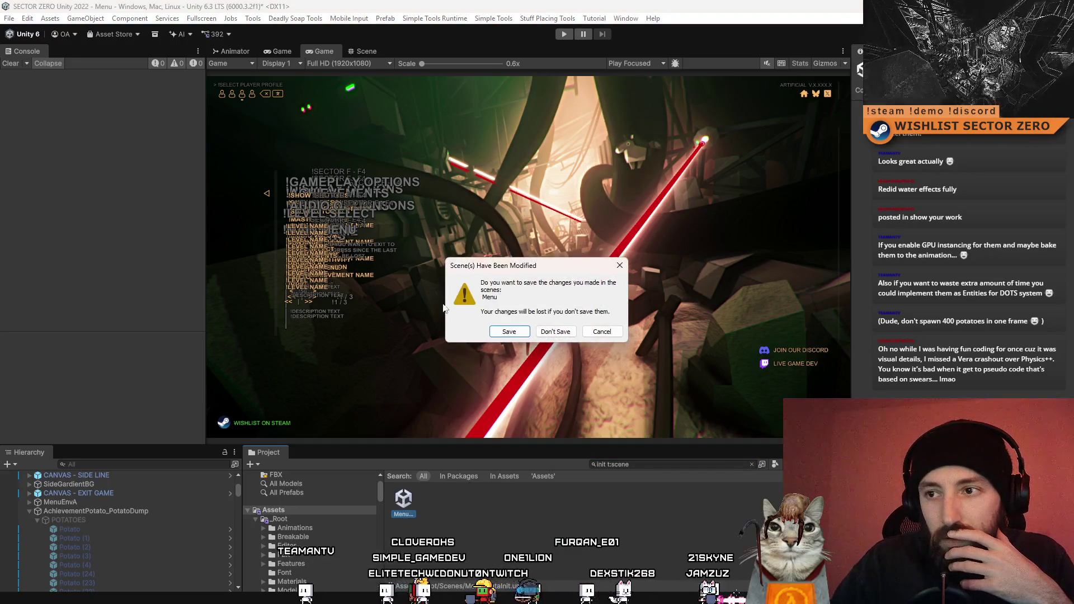
pyautogui.click(518, 332)
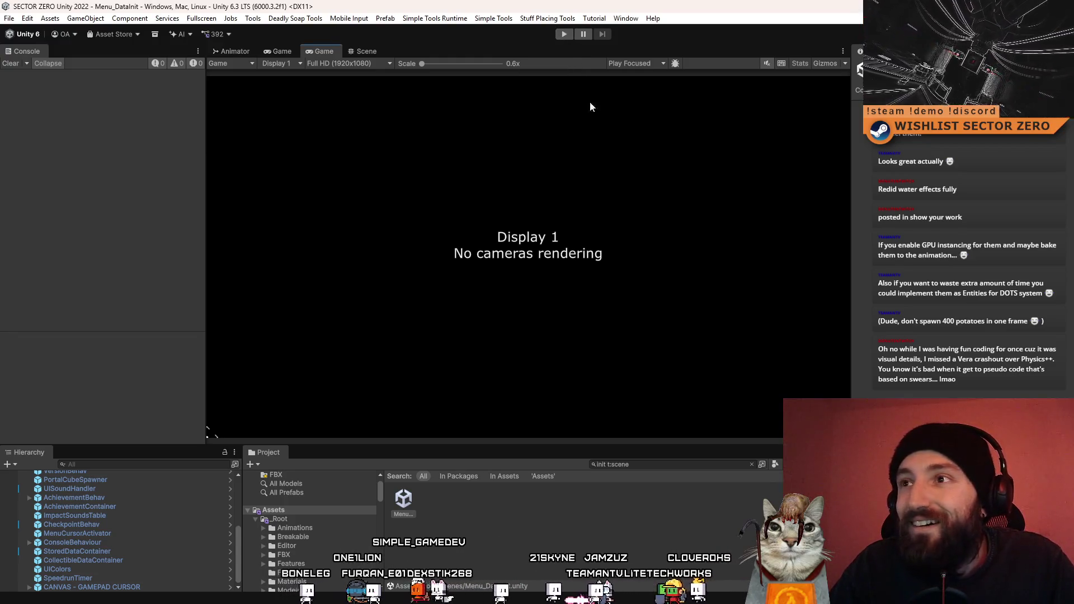
pyautogui.click(569, 36)
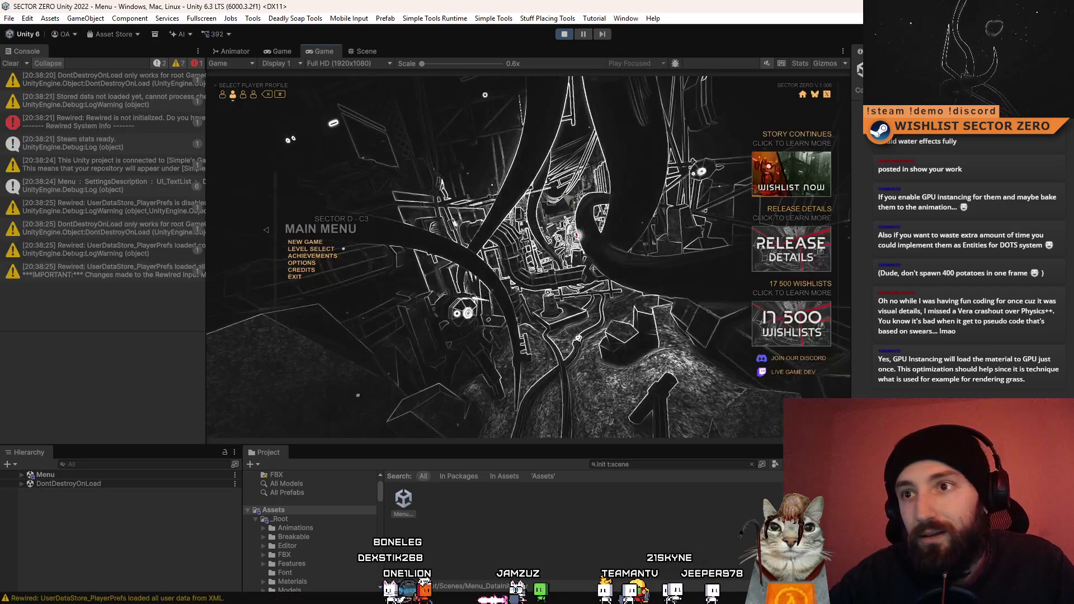
# Clear the Console, return to the main menu without deleting data, and clear the Console again.
pyautogui.click(11, 63)
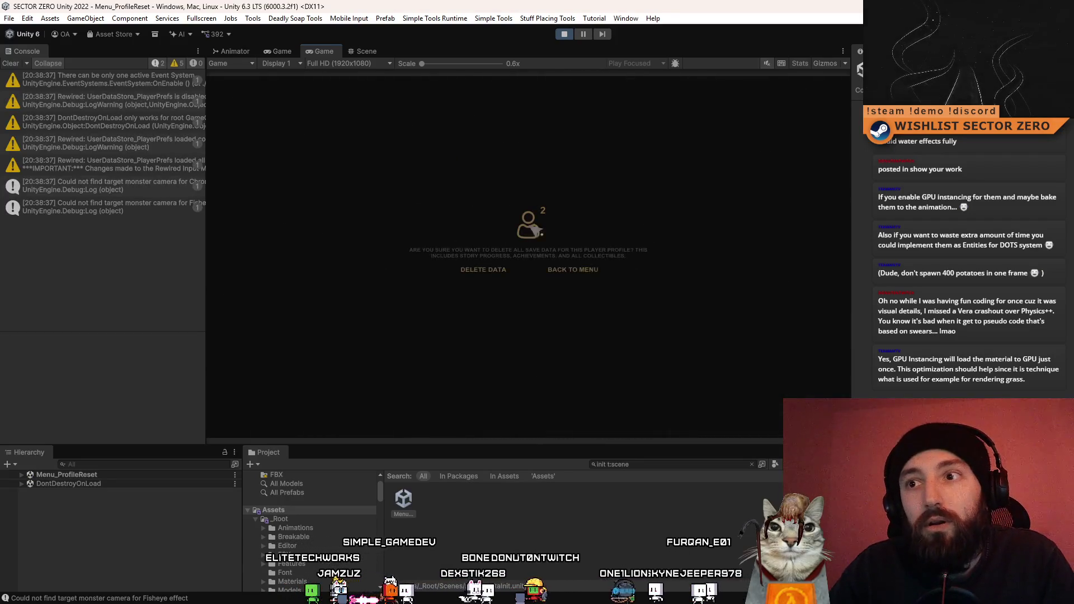
pyautogui.click(589, 273)
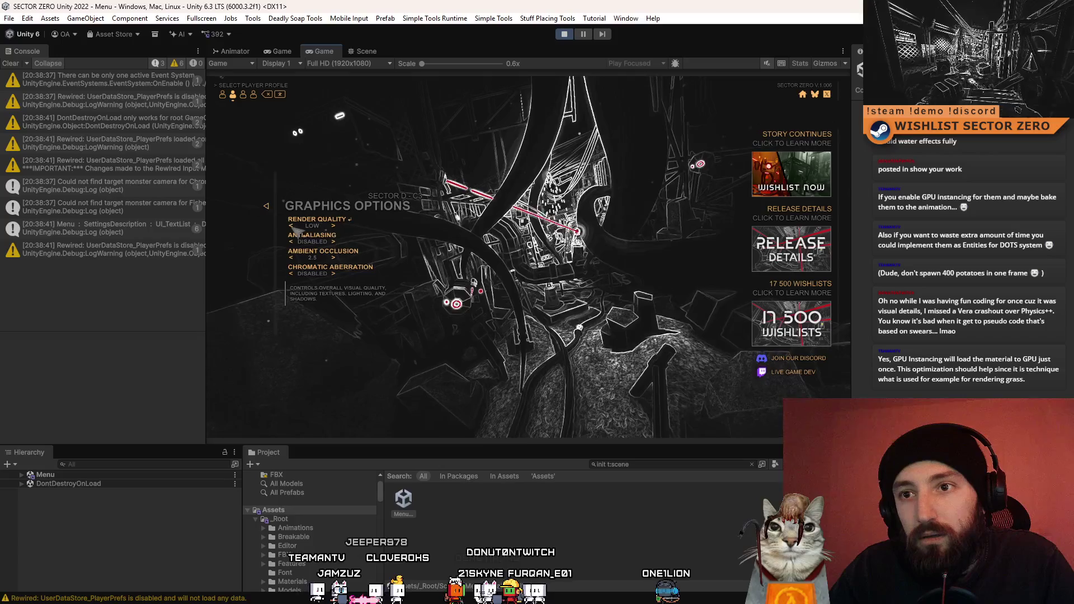
pyautogui.click(11, 63)
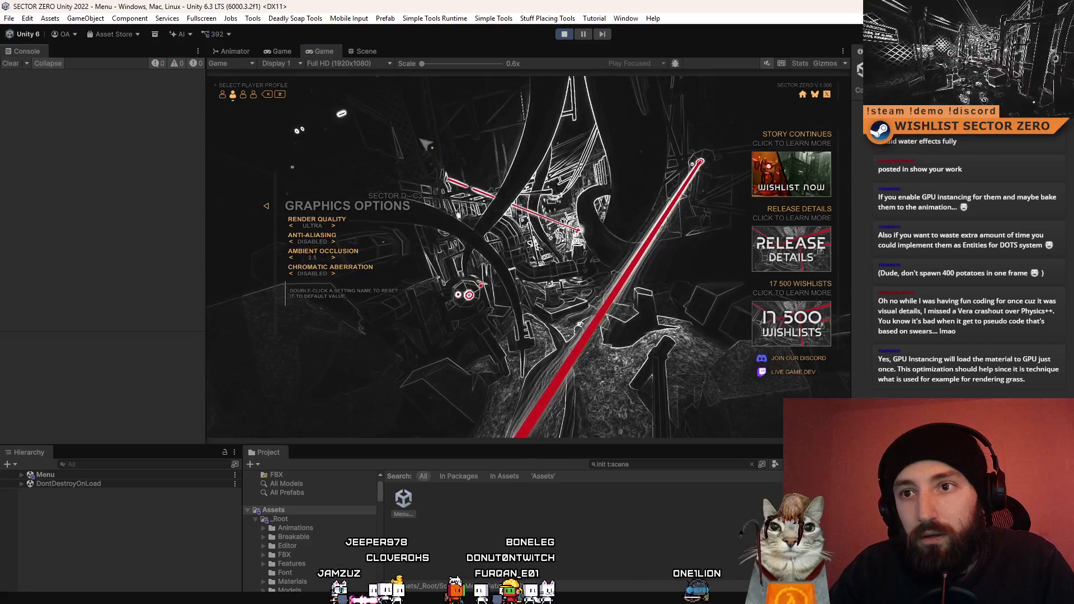
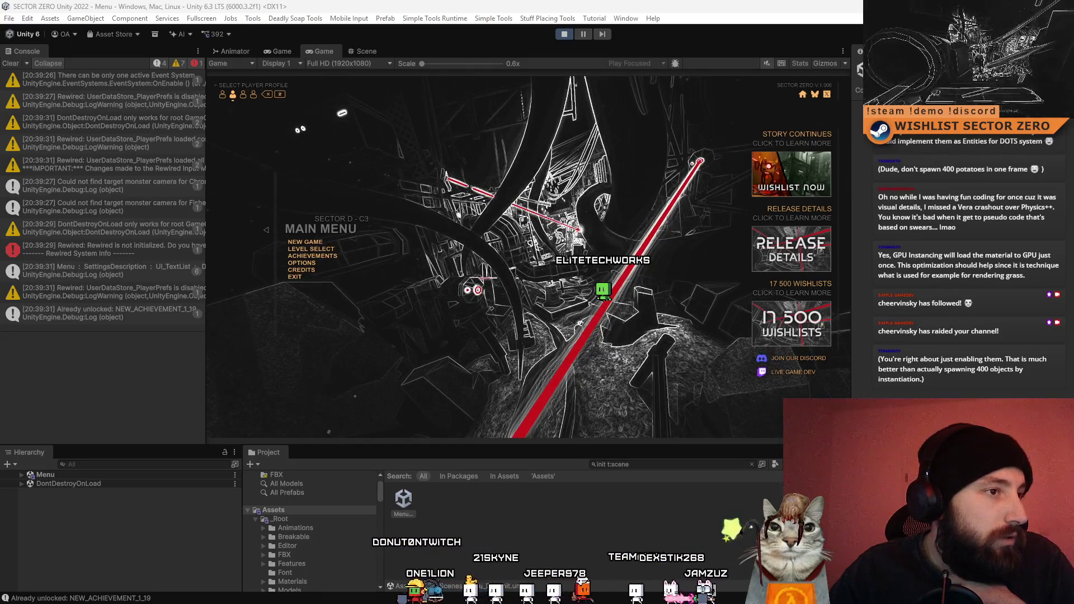
# Clear the Console, maximize the Game view and open the game's Graphics options.
pyautogui.click(19, 63)
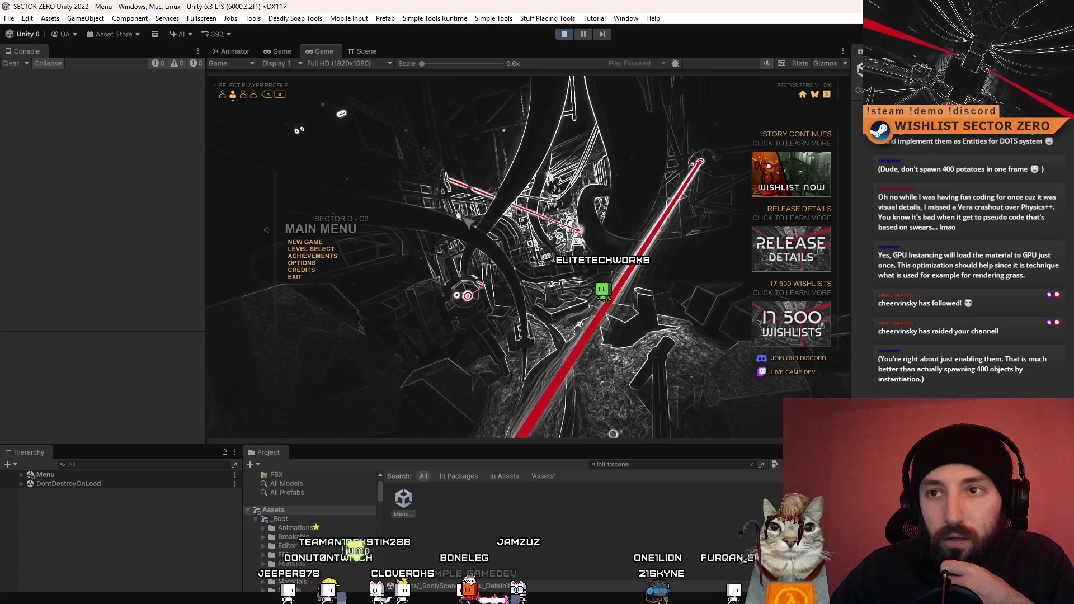
pyautogui.doubleClick(318, 51)
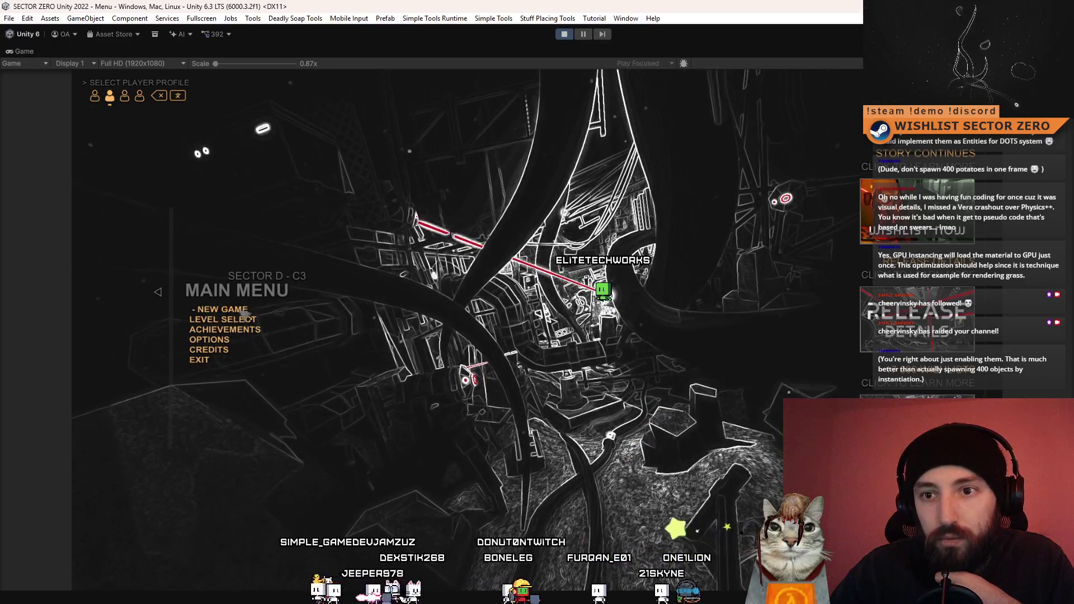
pyautogui.click(208, 339)
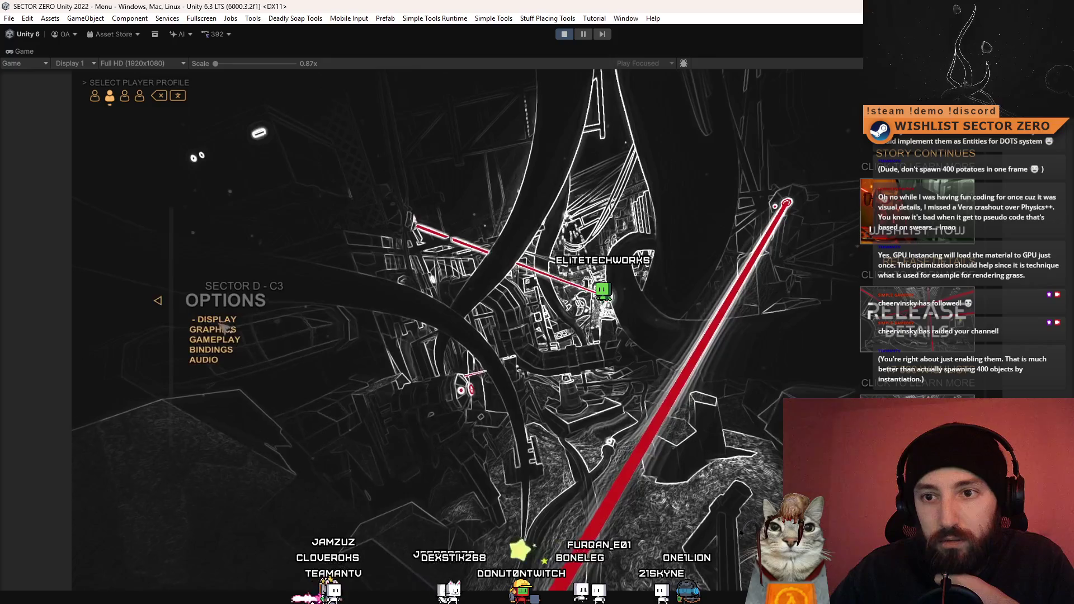
pyautogui.click(199, 465)
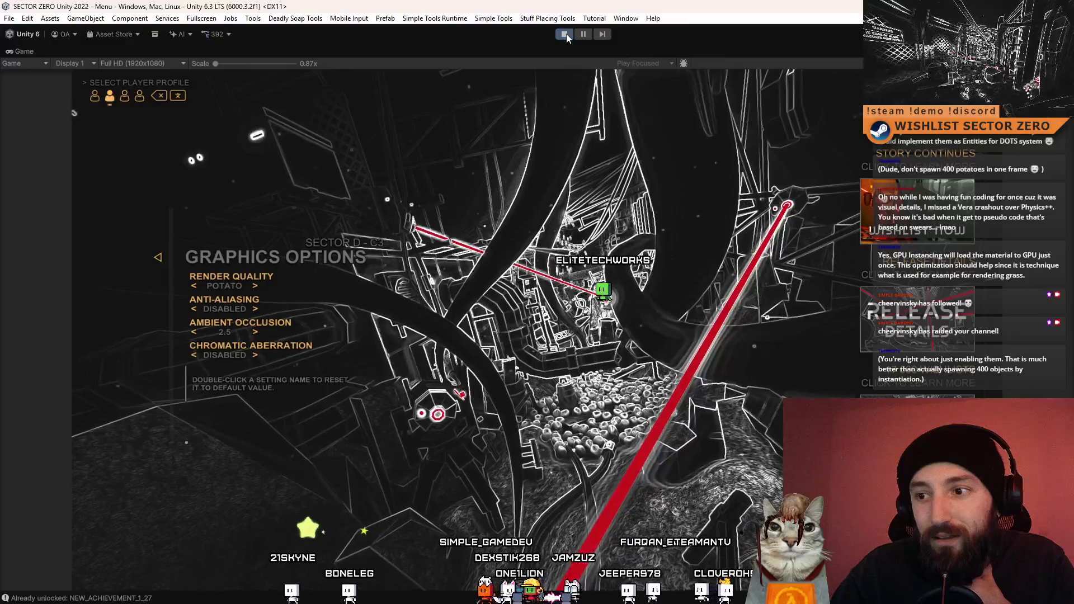
# Switch Render Quality to ULTRA and back to POTATO, then stop play mode.
pyautogui.click(255, 286)
pyautogui.click(260, 289)
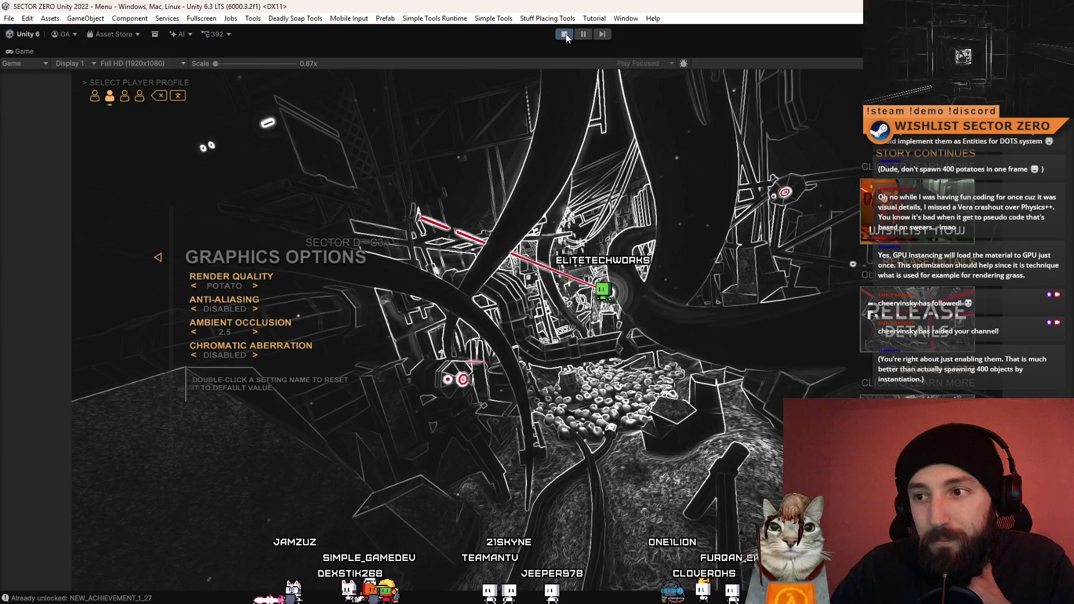
pyautogui.hotkey('ctrl', 'p')
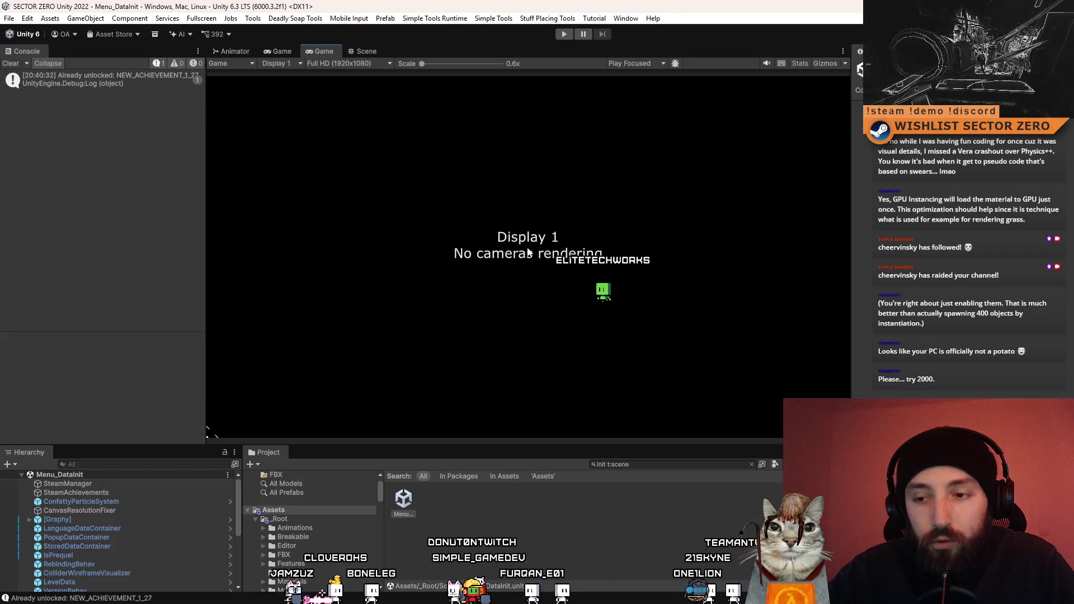
# Clear the Console's log entries after leaving play mode.
pyautogui.click(14, 63)
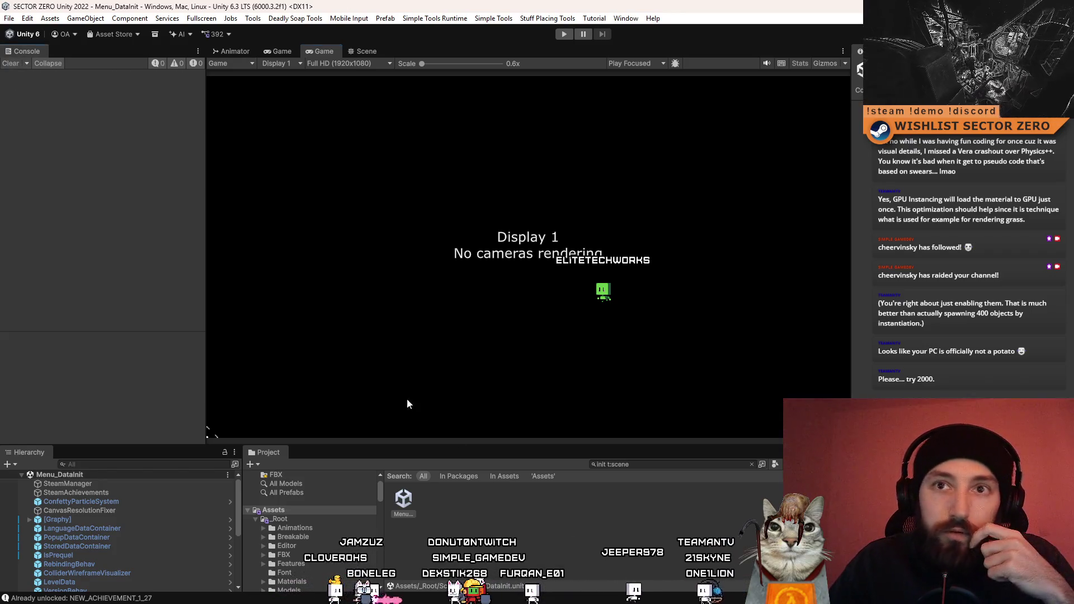
# Filter the Project window to 't:scene' and open the Menu scene.
pyautogui.click(642, 465)
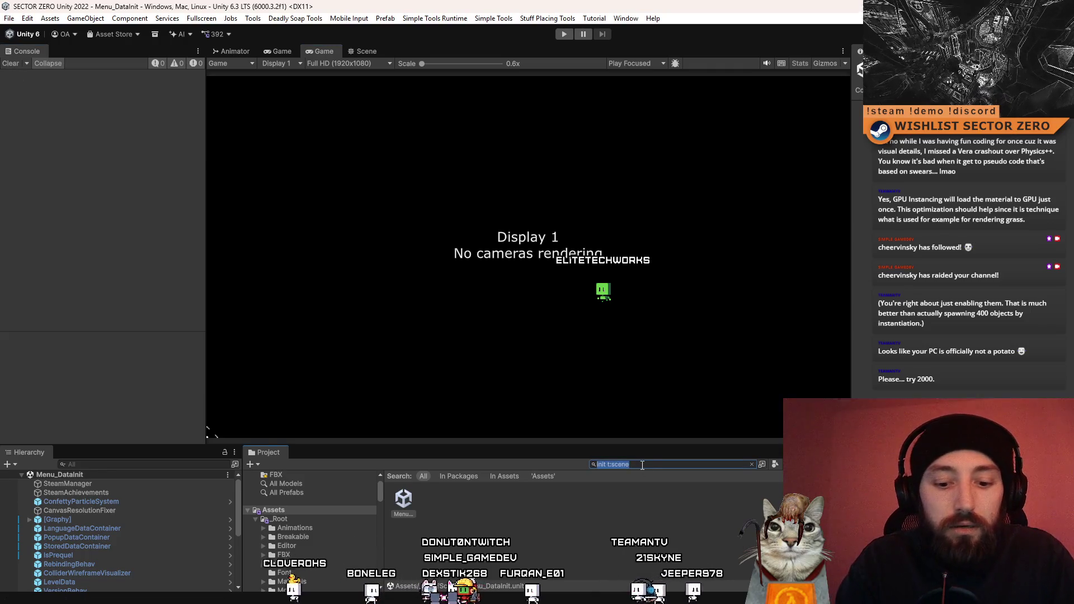
pyautogui.write('menu')
pyautogui.press('BackSpace')
pyautogui.press('BackSpace')
pyautogui.press('BackSpace')
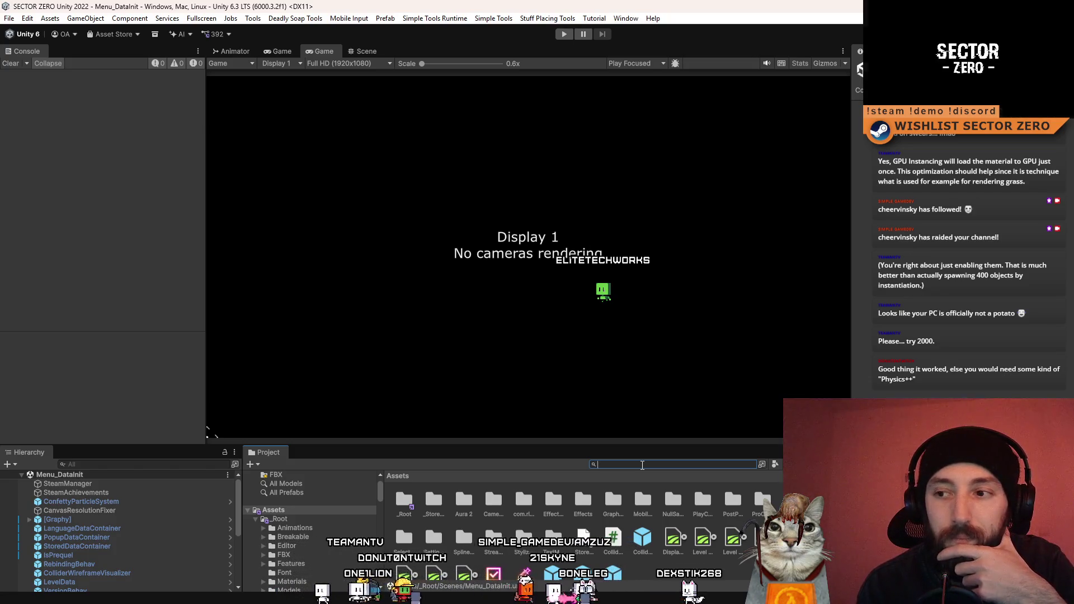
pyautogui.write('t')
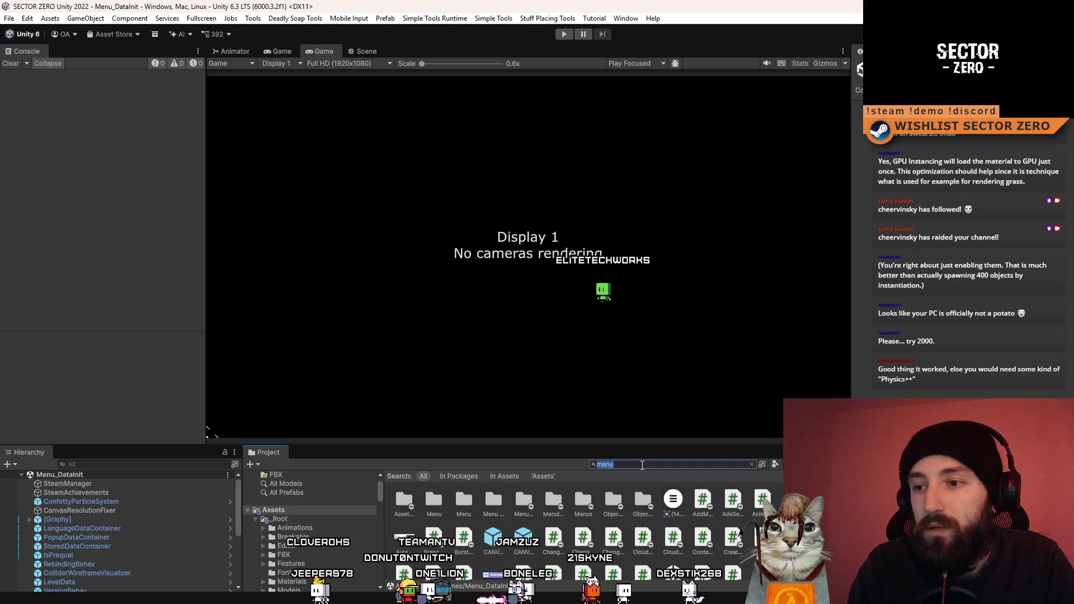
pyautogui.write(':scene')
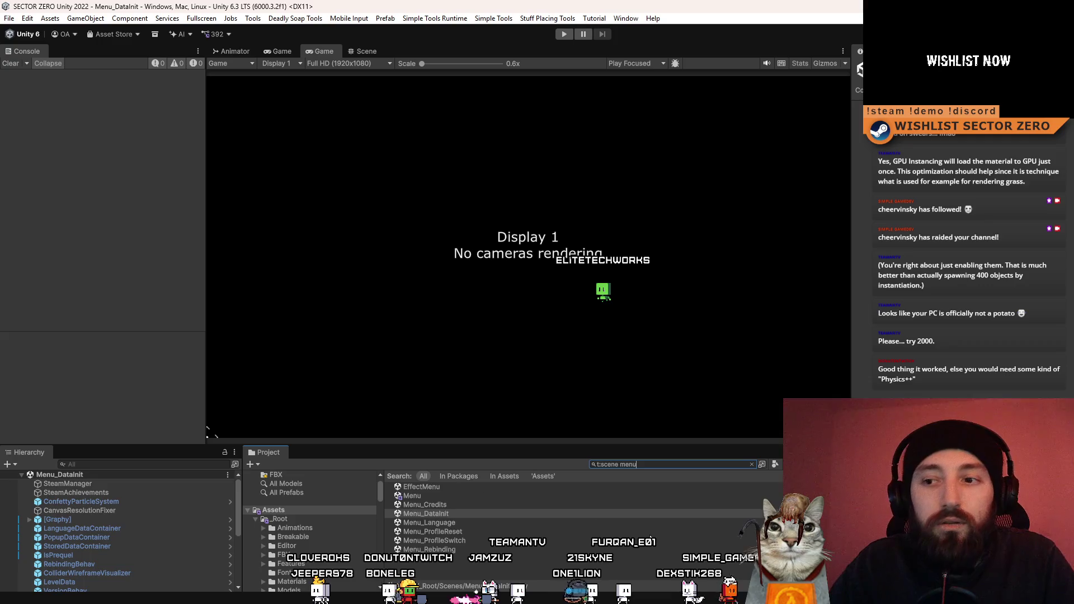
pyautogui.click(447, 496)
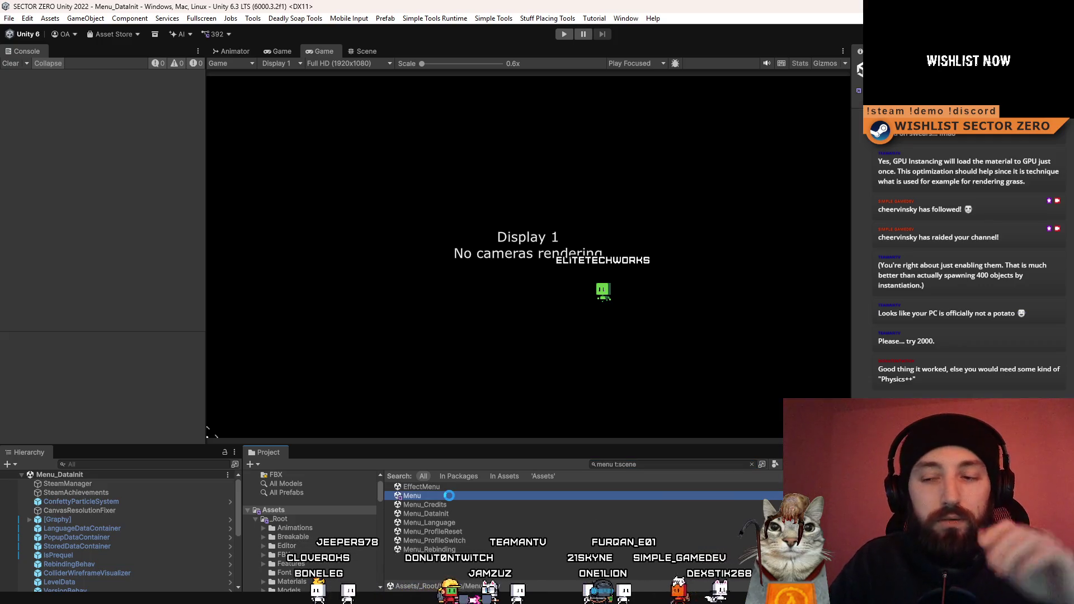
pyautogui.doubleClick(449, 497)
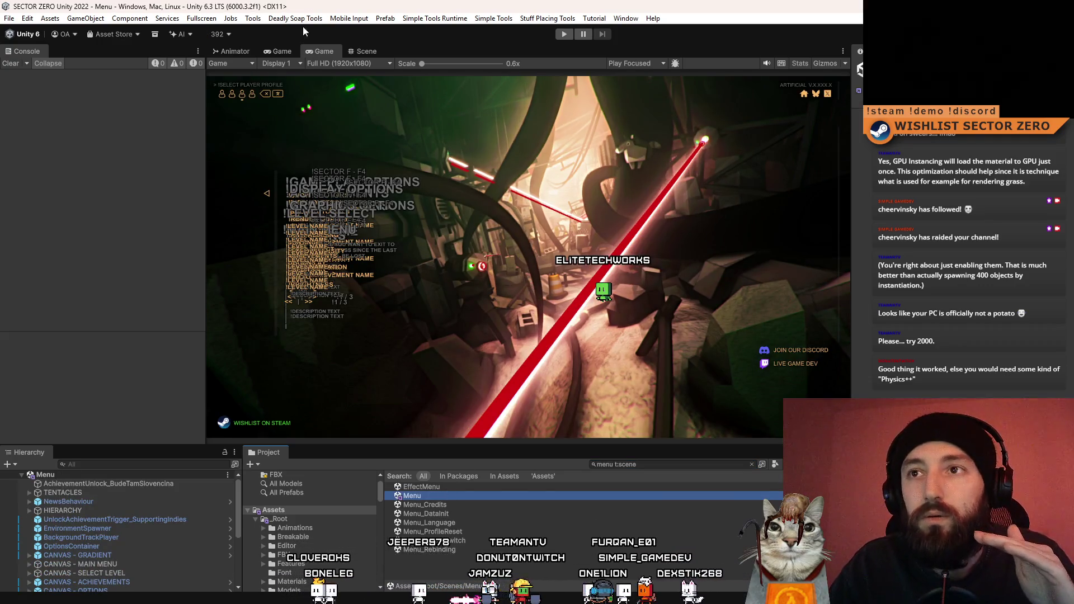
# In the Scene view, expand AchievementPotato_PotatoDump in the Hierarchy and select POTATOES.
pyautogui.click(355, 52)
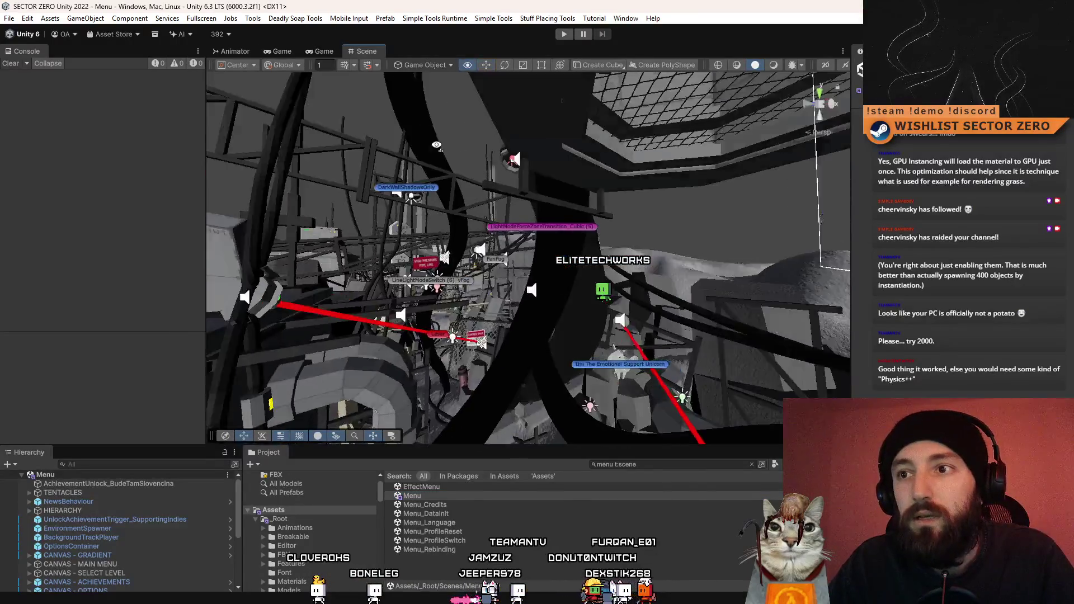
pyautogui.scroll(-3, 158, 526)
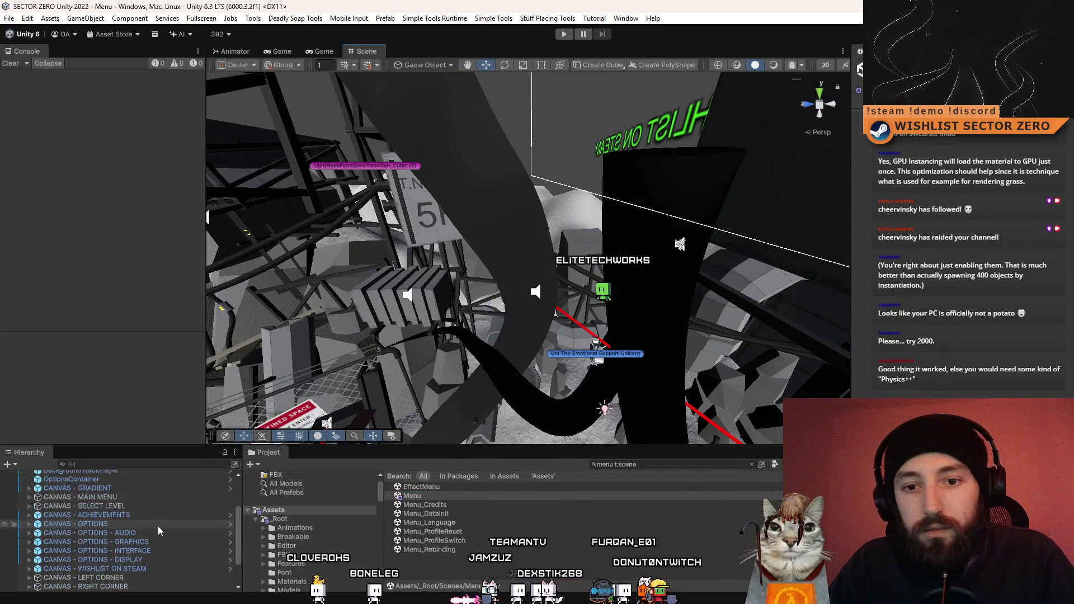
pyautogui.scroll(-2, 127, 562)
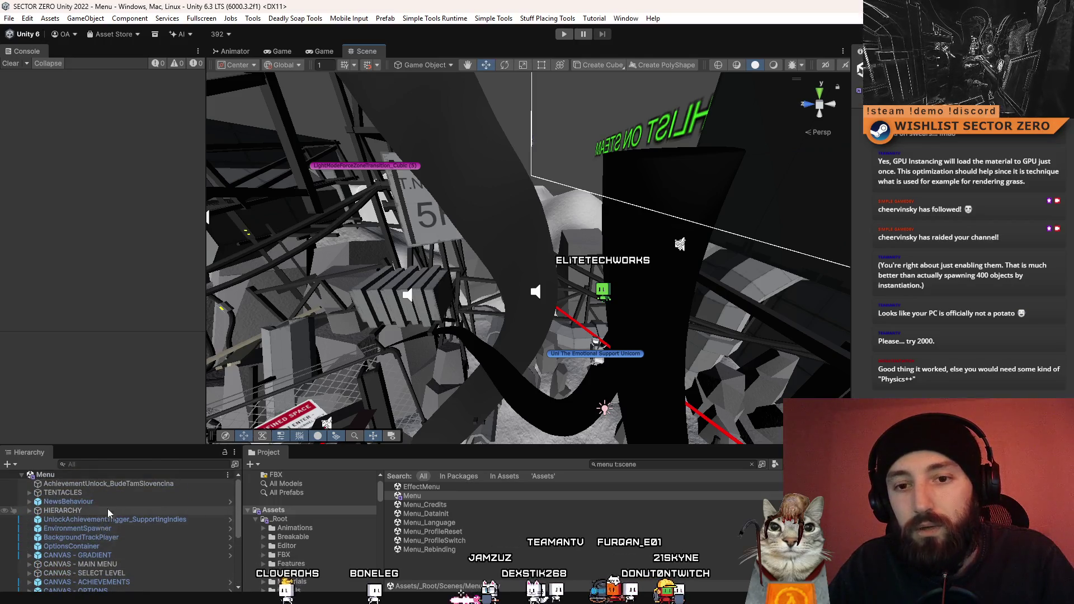
pyautogui.click(32, 587)
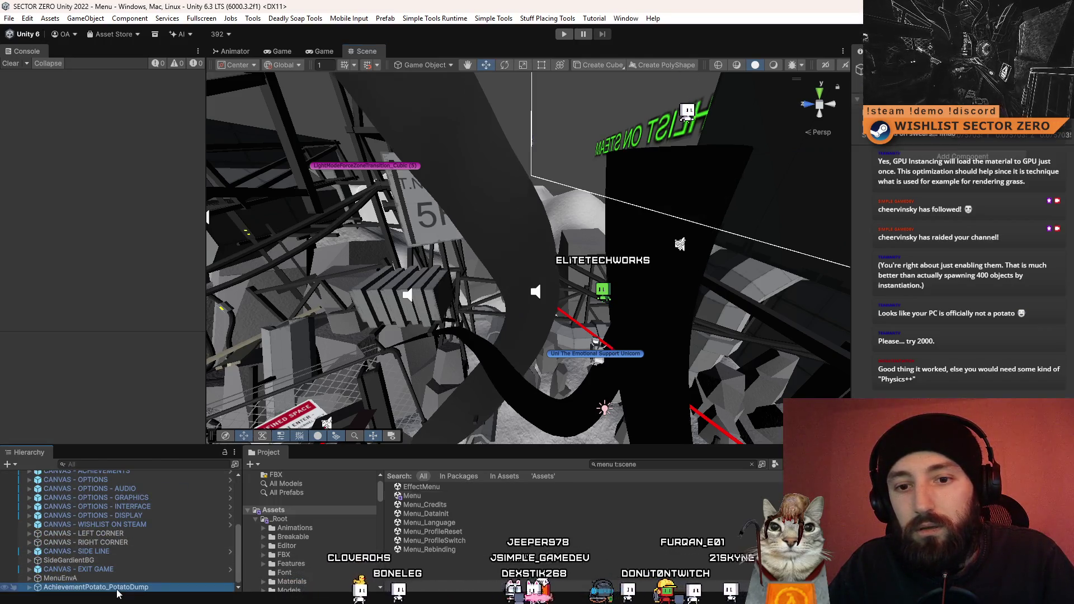
pyautogui.click(30, 587)
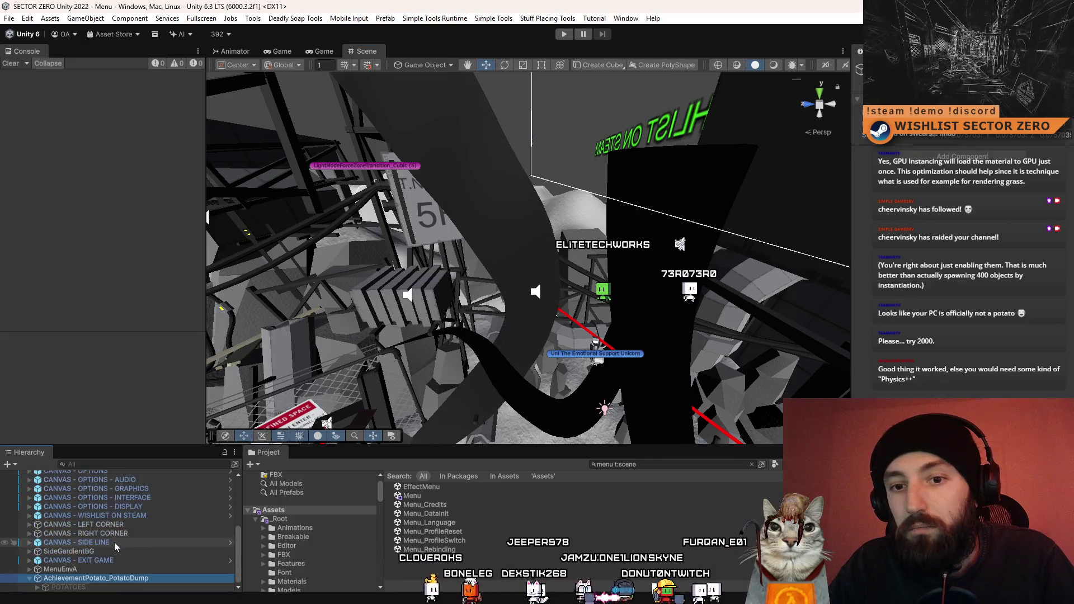
pyautogui.click(77, 588)
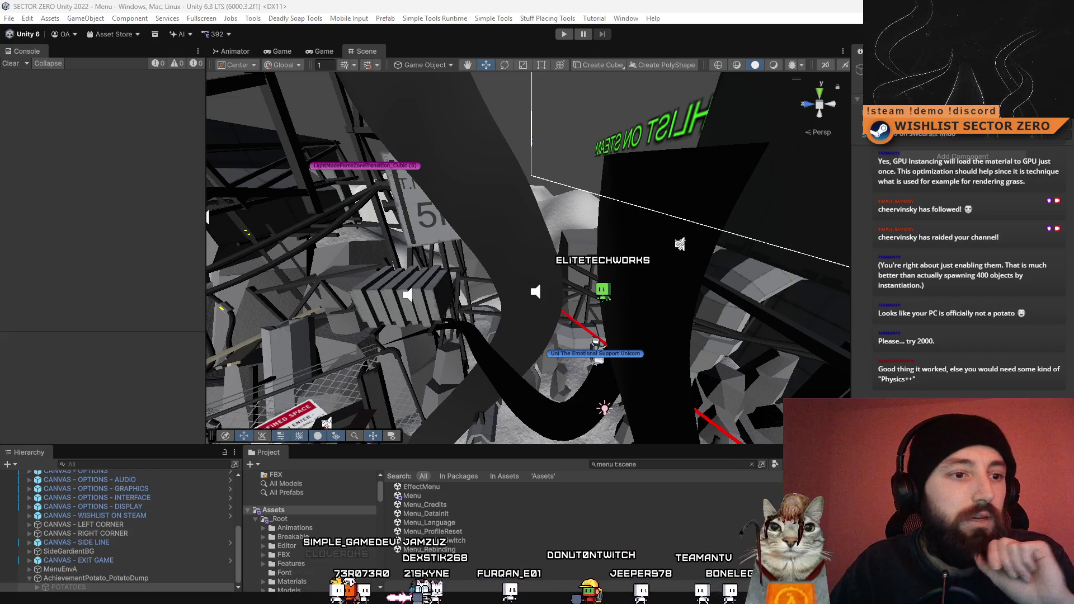
# Expand POTATOES to list its Potato children and orbit around the potato stack.
pyautogui.moveTo(438, 211)
pyautogui.mouseDown()
pyautogui.moveTo(598, 353)
pyautogui.moveTo(126, 520)
pyautogui.mouseUp()
pyautogui.moveTo(456, 378)
pyautogui.mouseDown()
pyautogui.moveTo(528, 362)
pyautogui.moveTo(456, 267)
pyautogui.moveTo(513, 330)
pyautogui.moveTo(496, 350)
pyautogui.moveTo(529, 352)
pyautogui.mouseUp()
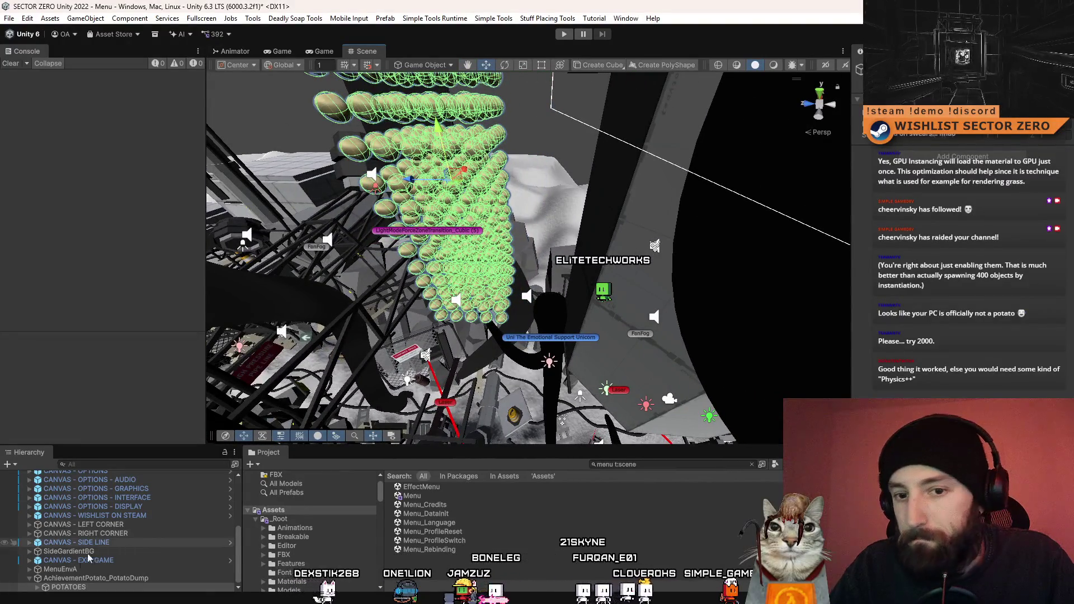
pyautogui.click(38, 587)
pyautogui.moveTo(501, 343); pyautogui.dragTo(479, 263)
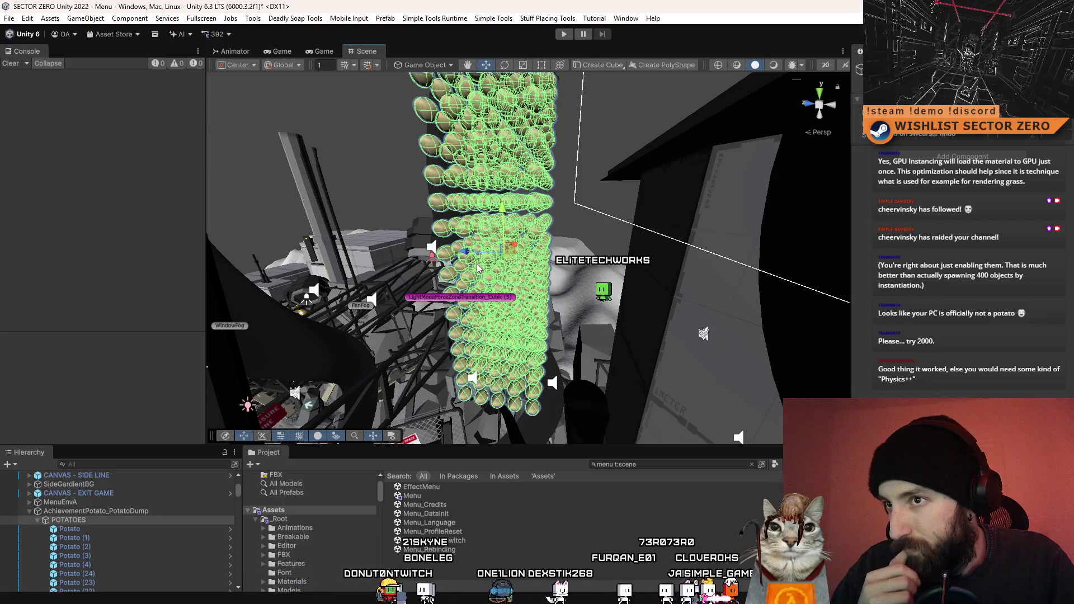
pyautogui.moveTo(478, 268)
pyautogui.mouseDown()
pyautogui.moveTo(500, 236)
pyautogui.moveTo(582, 188)
pyautogui.moveTo(693, 212)
pyautogui.moveTo(585, 220)
pyautogui.moveTo(414, 63)
pyautogui.mouseUp()
# Run the Prefab RevertName command on the Potato instances.
pyautogui.click(502, 19)
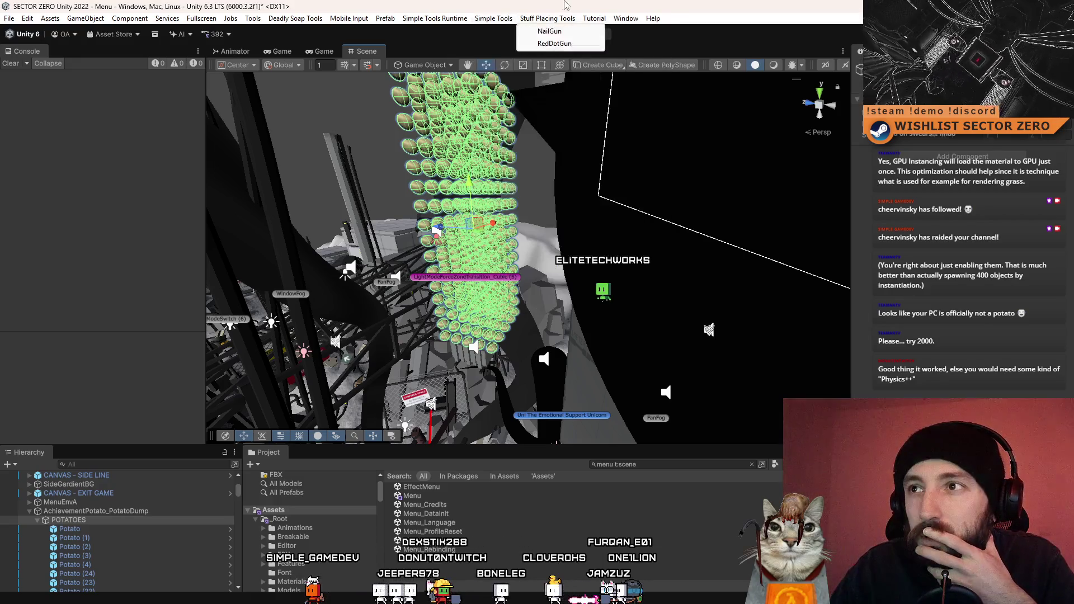
pyautogui.moveTo(431, 22)
pyautogui.moveTo(395, 25)
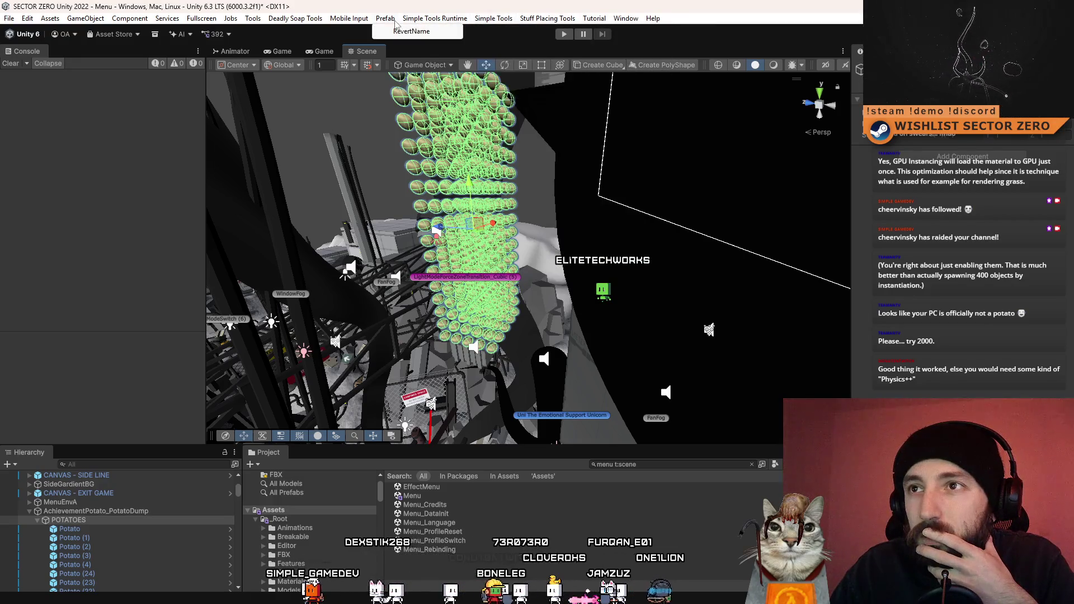
pyautogui.click(531, 523)
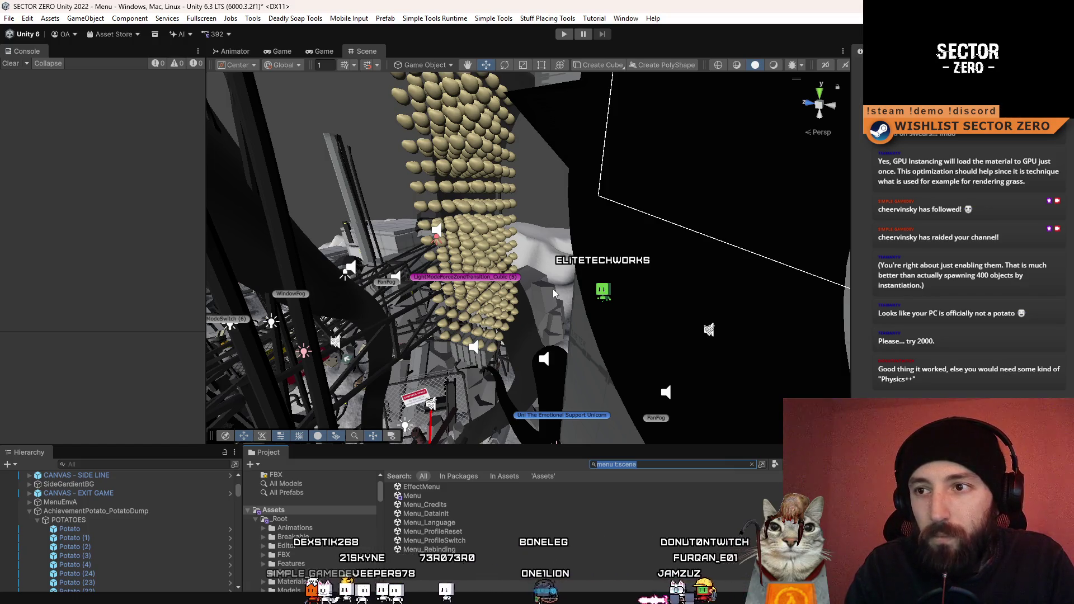
# Search 'barrel', drag BarrelHollow_Static into the scene beside the potato column, and select it.
pyautogui.moveTo(552, 288)
pyautogui.mouseDown()
pyautogui.moveTo(676, 216)
pyautogui.moveTo(694, 252)
pyautogui.mouseUp()
pyautogui.click(653, 464)
pyautogui.write('barrel')
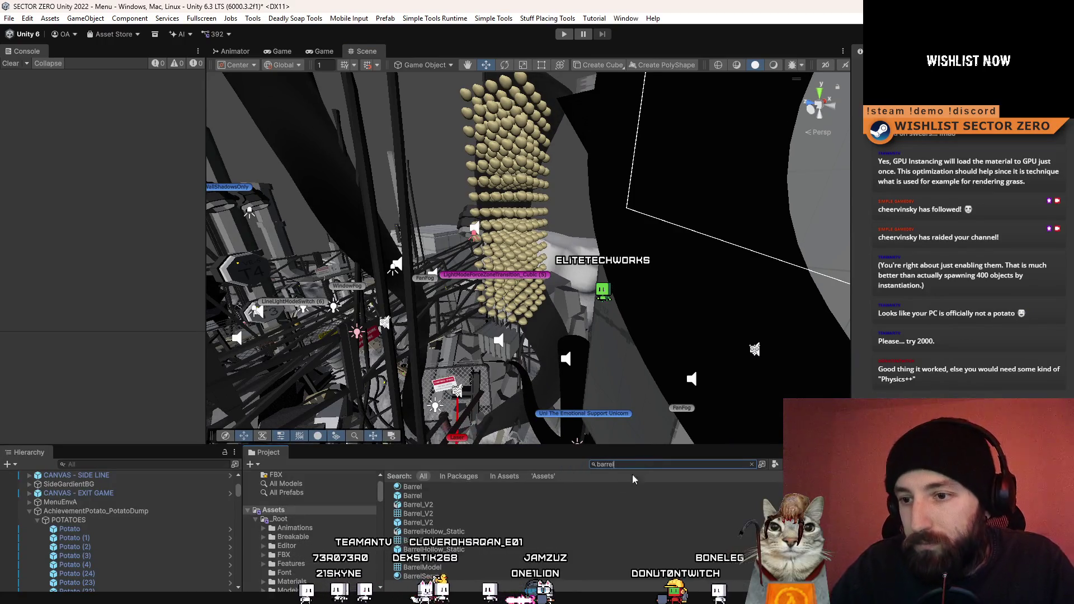
pyautogui.moveTo(448, 500)
pyautogui.mouseDown()
pyautogui.moveTo(505, 122)
pyautogui.moveTo(566, 170)
pyautogui.moveTo(562, 180)
pyautogui.mouseUp()
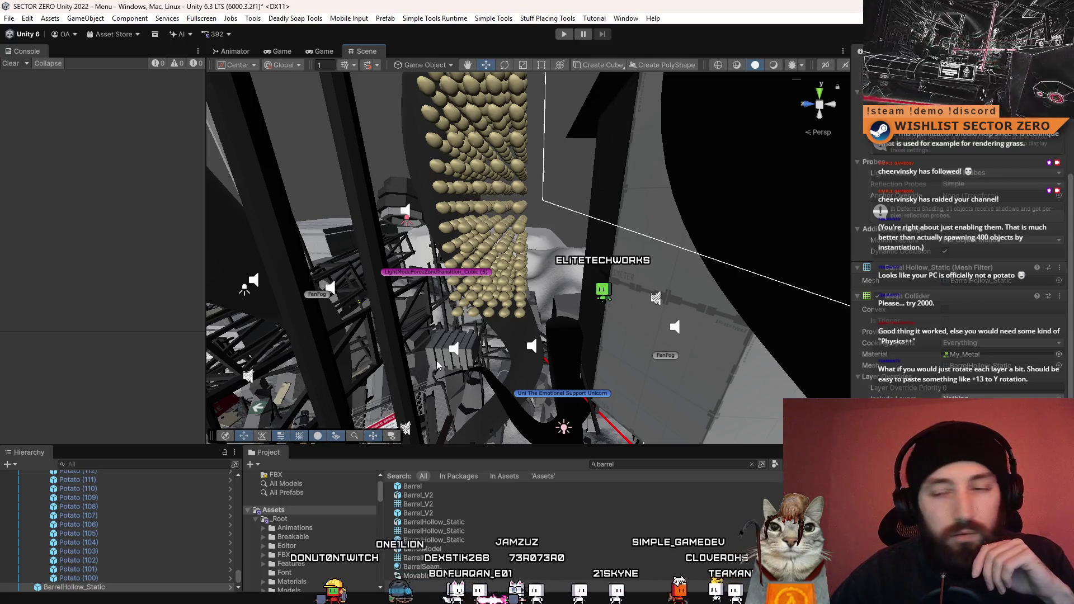
pyautogui.moveTo(437, 360)
pyautogui.mouseDown()
pyautogui.moveTo(554, 132)
pyautogui.moveTo(498, 208)
pyautogui.moveTo(544, 275)
pyautogui.moveTo(549, 332)
pyautogui.moveTo(655, 201)
pyautogui.moveTo(467, 192)
pyautogui.moveTo(487, 92)
pyautogui.moveTo(509, 159)
pyautogui.moveTo(391, 185)
pyautogui.moveTo(455, 228)
pyautogui.moveTo(504, 200)
pyautogui.moveTo(509, 255)
pyautogui.moveTo(487, 148)
pyautogui.moveTo(493, 158)
pyautogui.mouseUp()
pyautogui.click(111, 586)
# Move BarrelHollow_Static among the potatoes and deactivate the POTATOES group with Alt+Shift+A.
pyautogui.moveTo(111, 584); pyautogui.dragTo(112, 582)
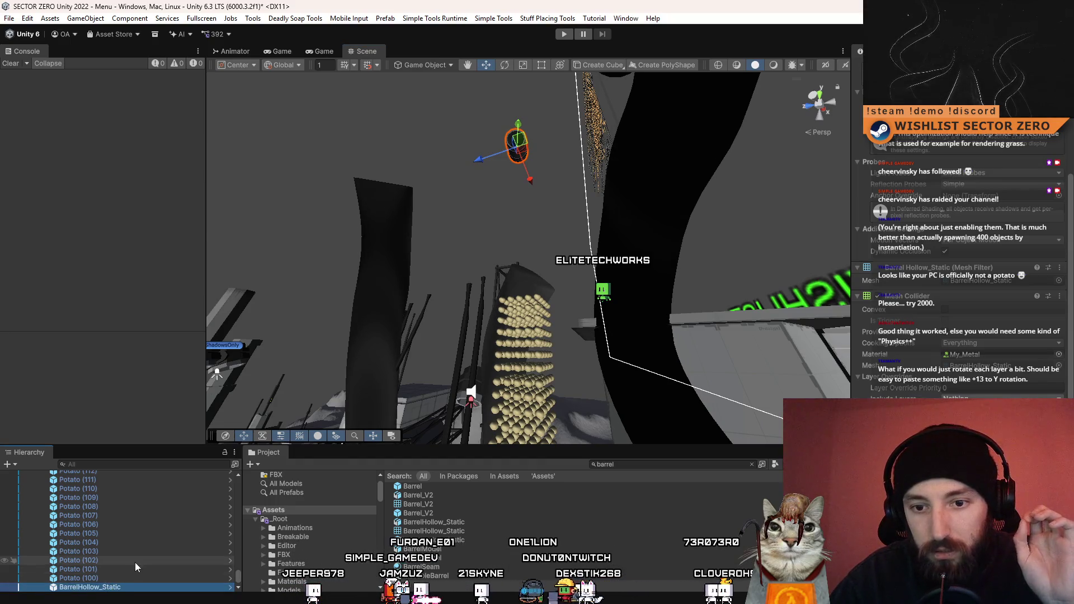
pyautogui.moveTo(238, 583)
pyautogui.mouseDown()
pyautogui.moveTo(241, 482)
pyautogui.moveTo(237, 493)
pyautogui.mouseUp()
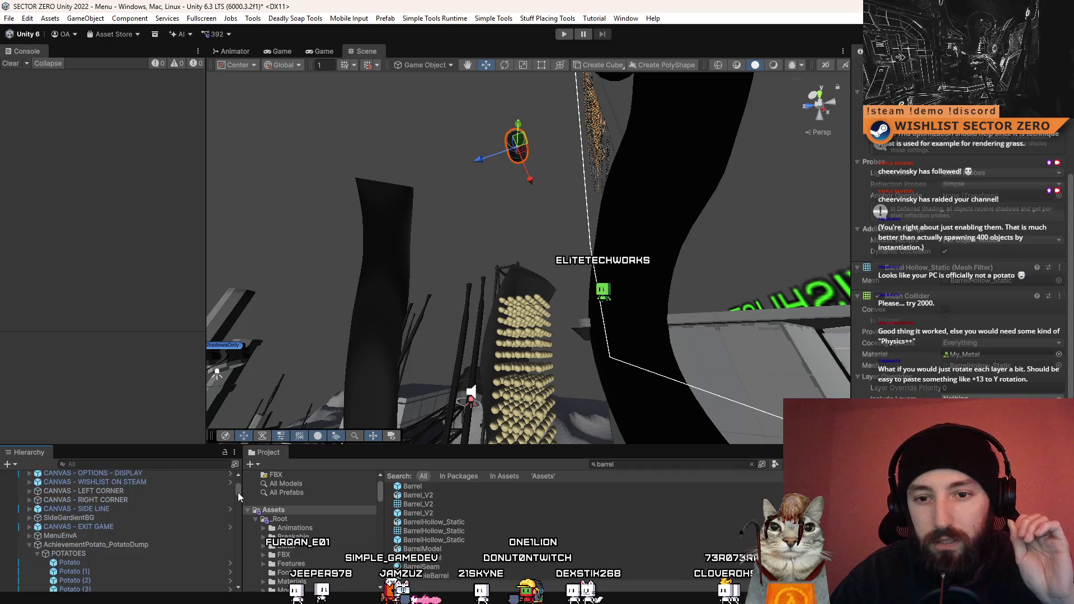
pyautogui.click(111, 552)
pyautogui.hotkey('alt', 'shift', 'a')
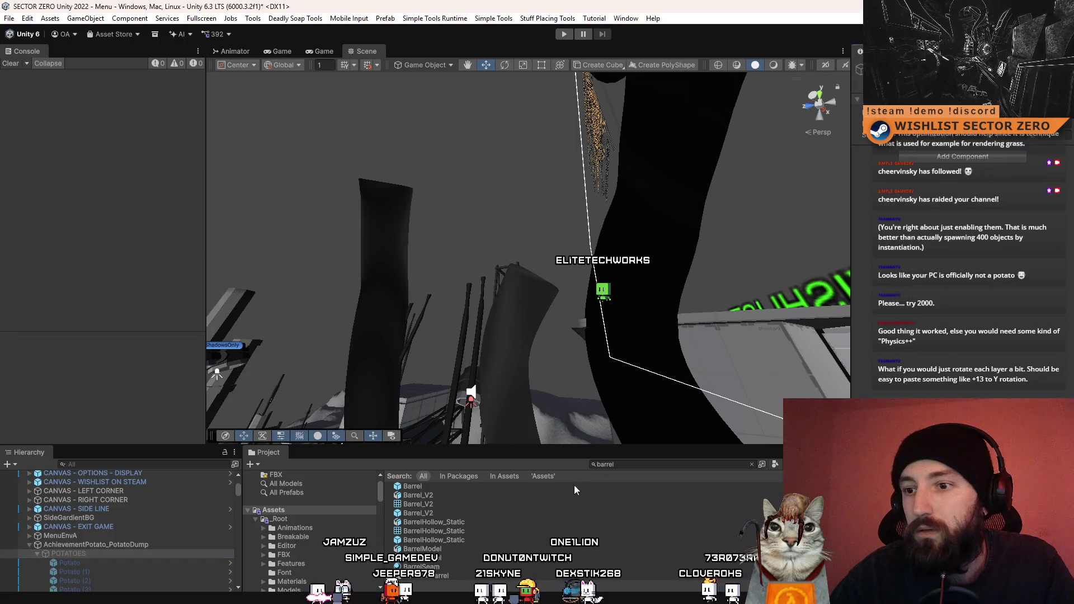
pyautogui.scroll(2, 576, 484)
pyautogui.moveTo(644, 421); pyautogui.dragTo(565, 369)
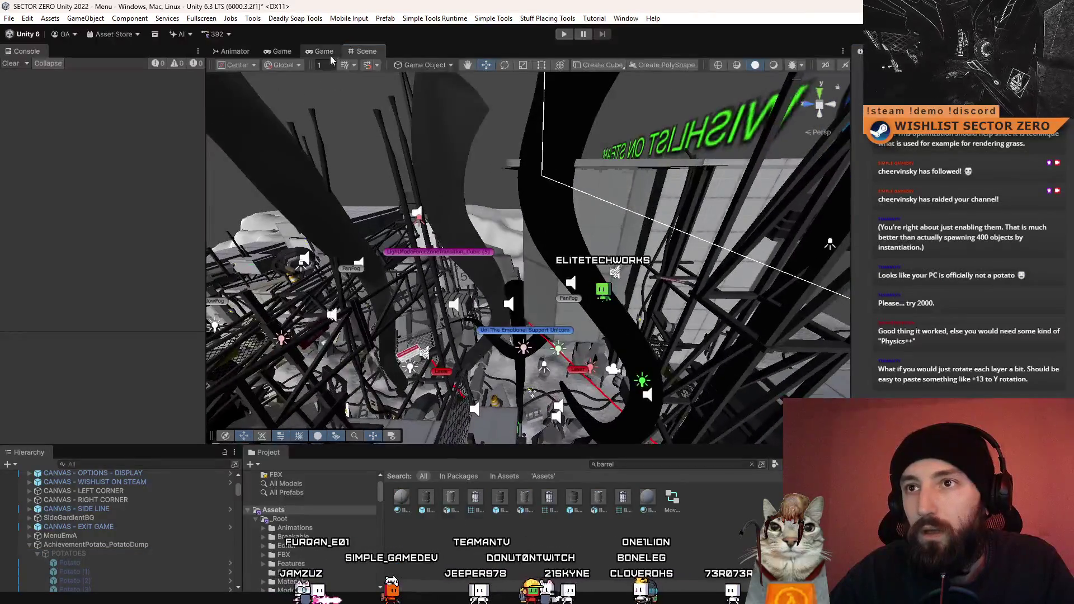
pyautogui.scroll(-15, 129, 543)
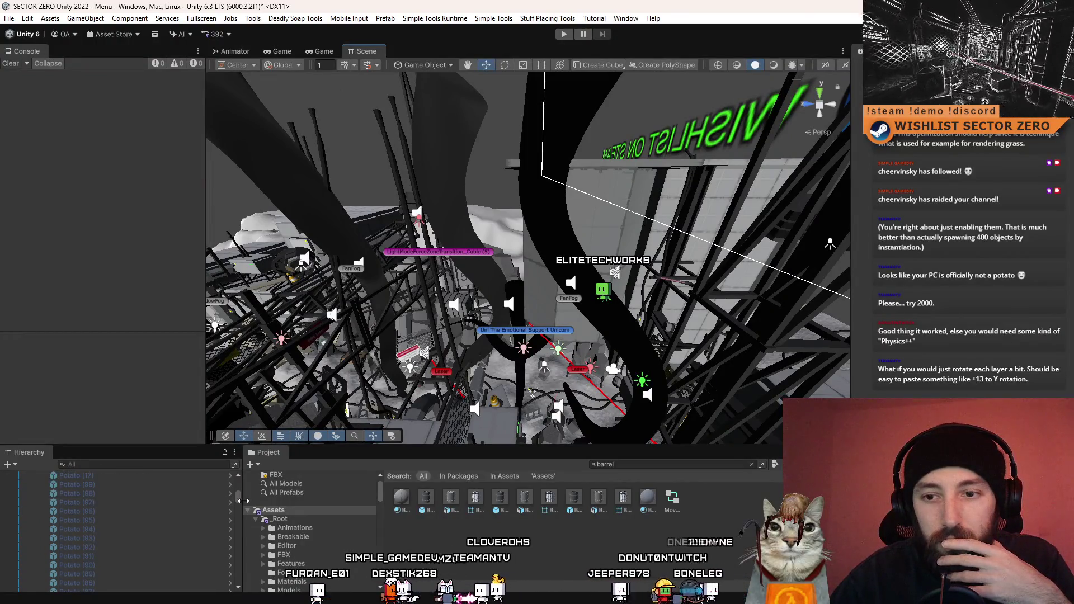
# Inspect BarrelHollow_Static down to its Mesh Collider and Rigidbody components.
pyautogui.moveTo(243, 501); pyautogui.dragTo(246, 500)
pyautogui.scroll(-10, 158, 560)
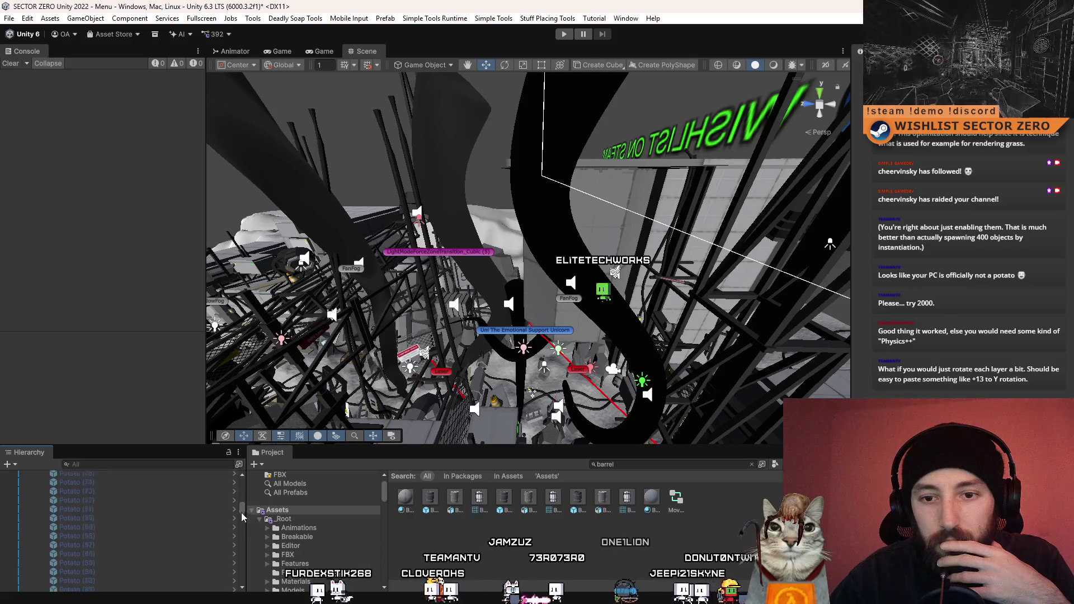
pyautogui.click(158, 588)
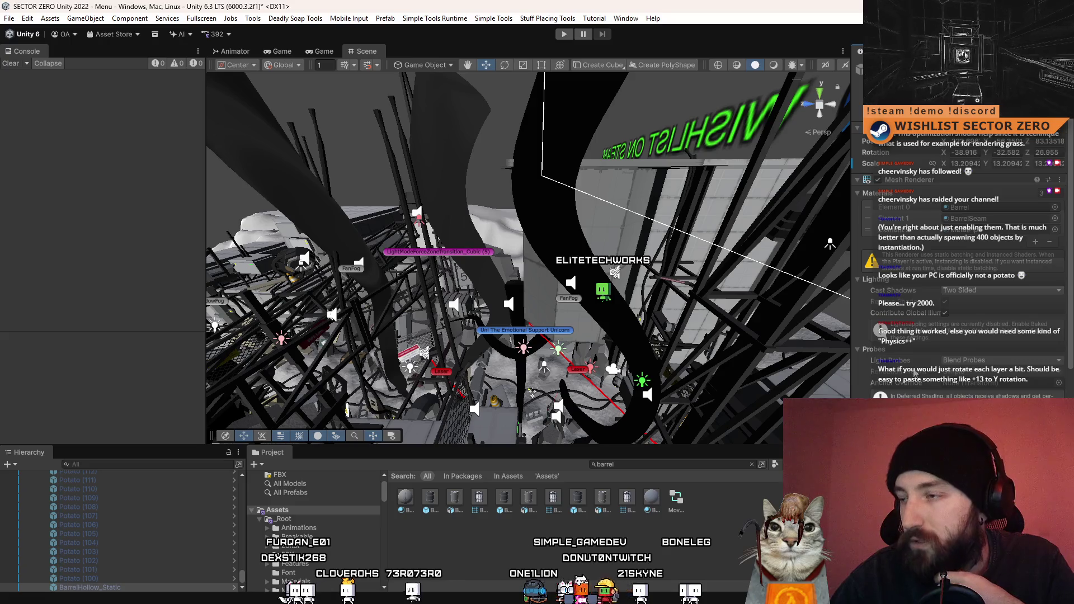
pyautogui.scroll(-5, 962, 252)
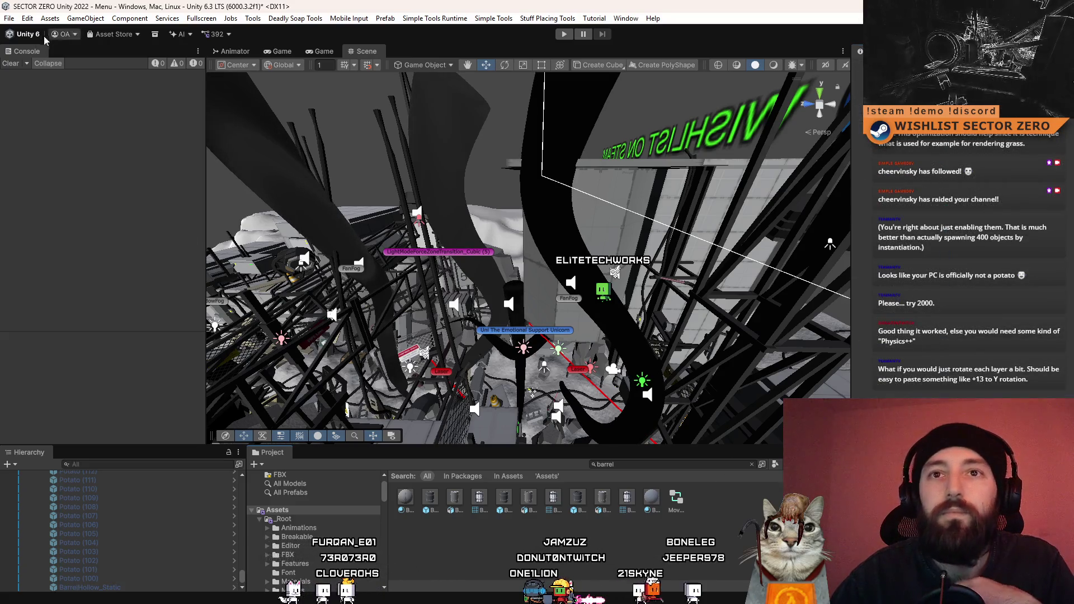
# Filter the Project window to 't:scene init'.
pyautogui.click(669, 465)
pyautogui.press('BackSpace')
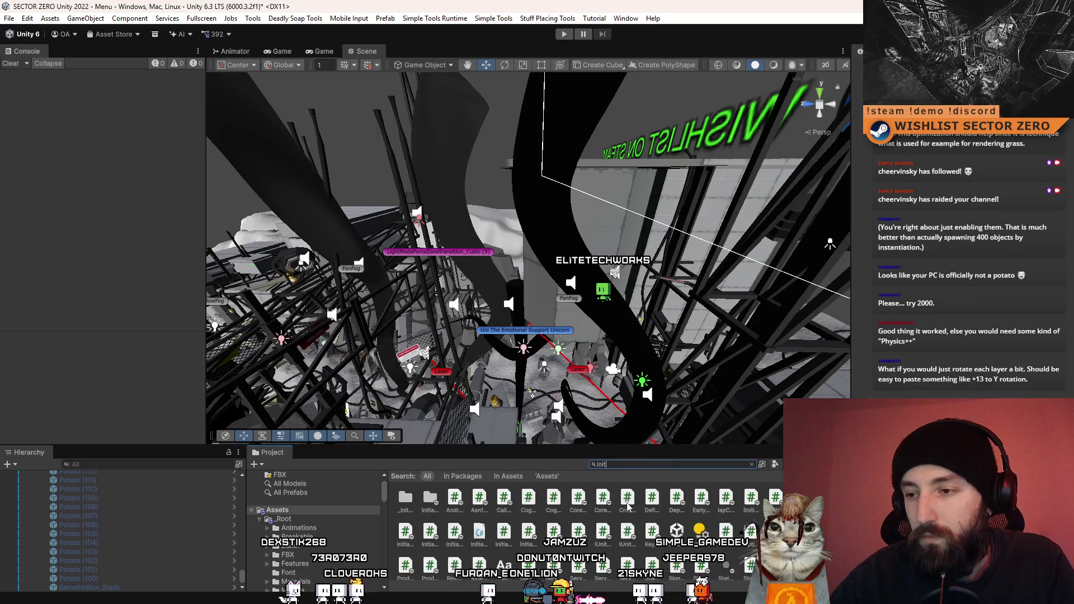
pyautogui.hotkey('ctrl', 'a')
pyautogui.write('t:scene init')
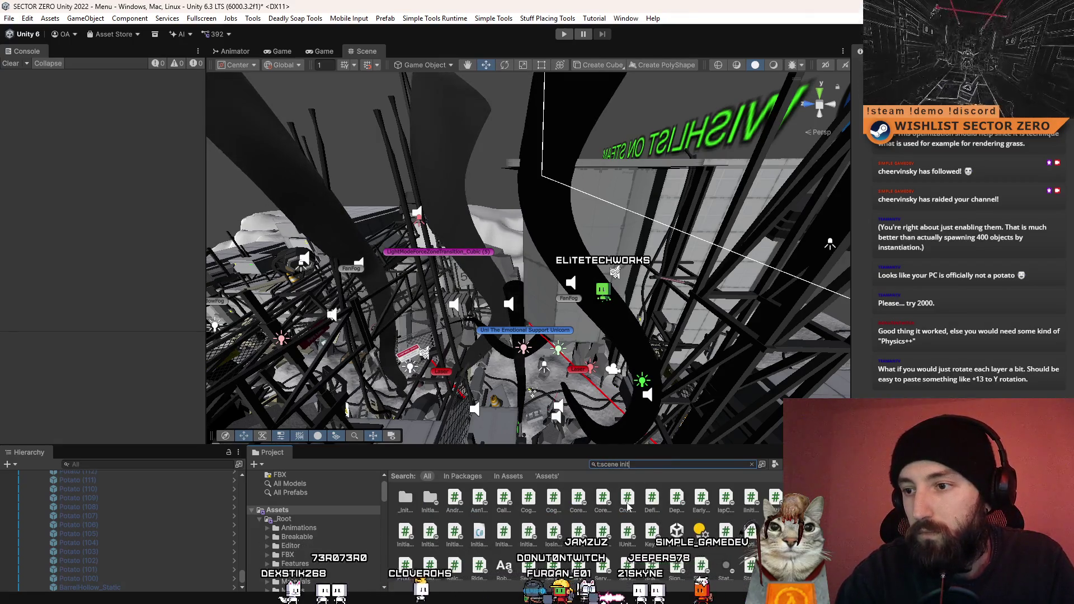
# Open Menu_DataInit, saving the Menu scene, and start Play in the Game view.
pyautogui.doubleClick(406, 497)
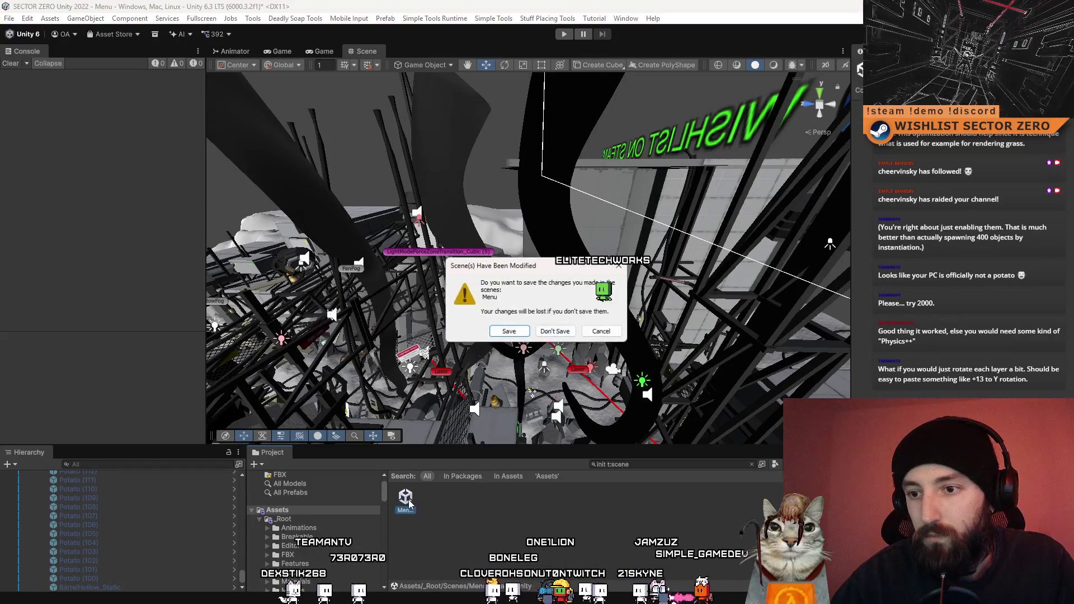
pyautogui.click(509, 332)
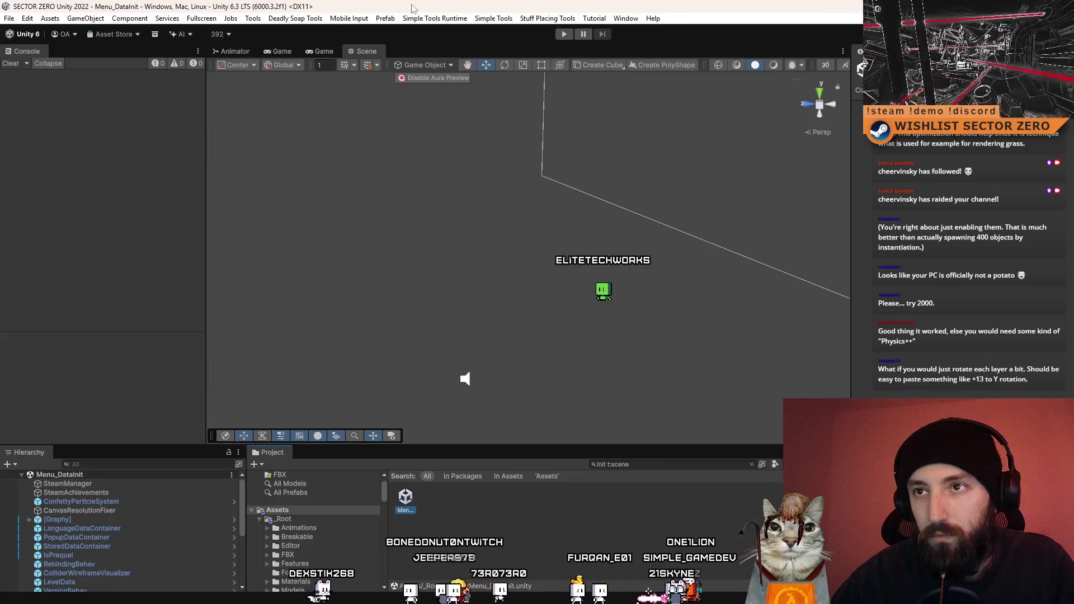
pyautogui.click(324, 51)
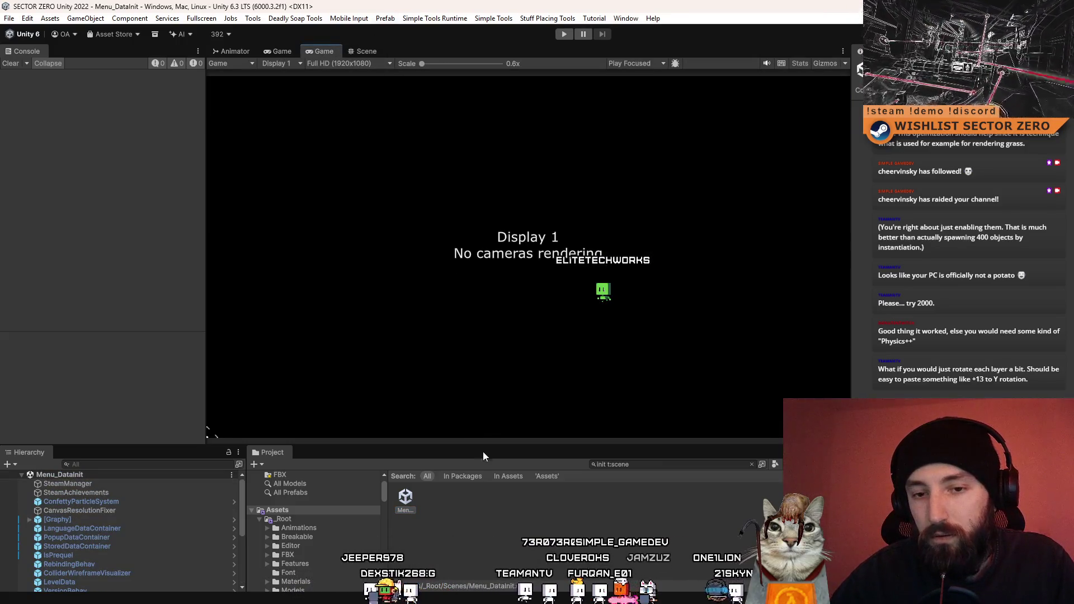
pyautogui.click(563, 36)
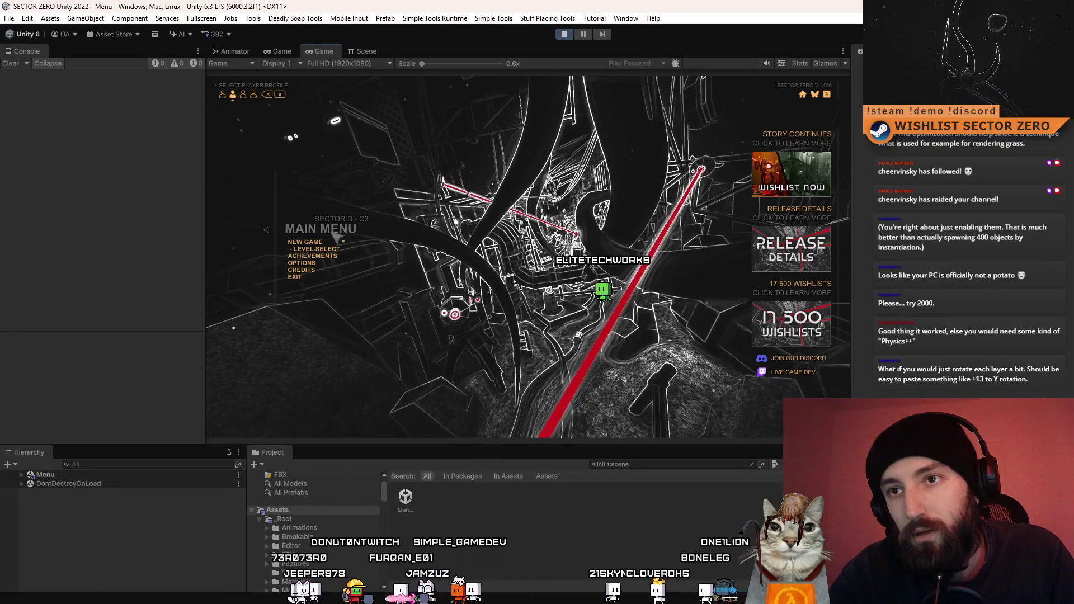
# Search the Hierarchy for 'pota', select Potato and POTATOES, resume, then stop playing.
pyautogui.click(139, 464)
pyautogui.write('pota')
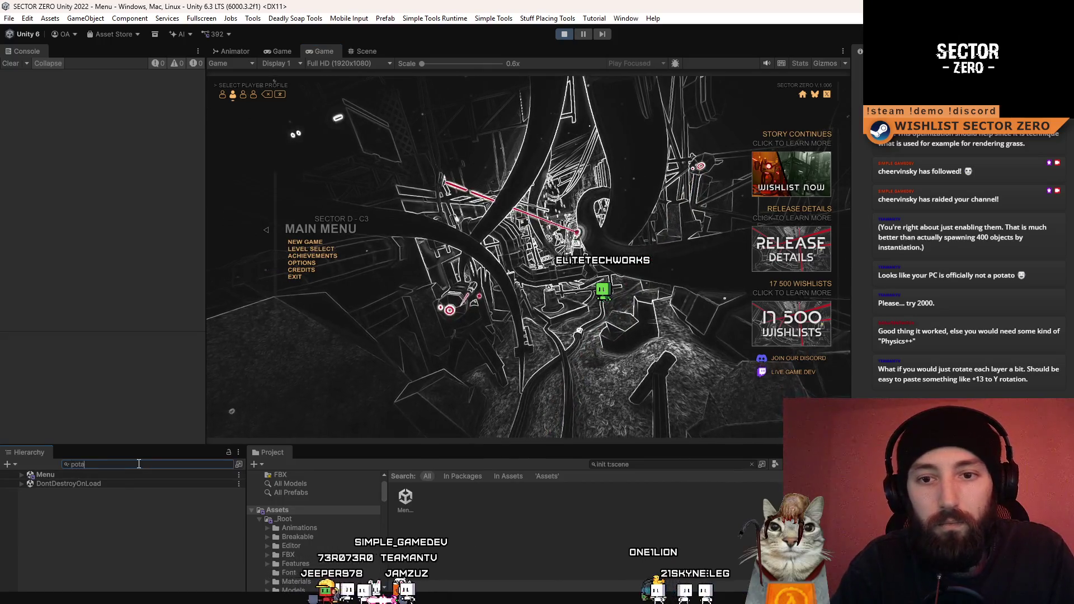
pyautogui.click(102, 493)
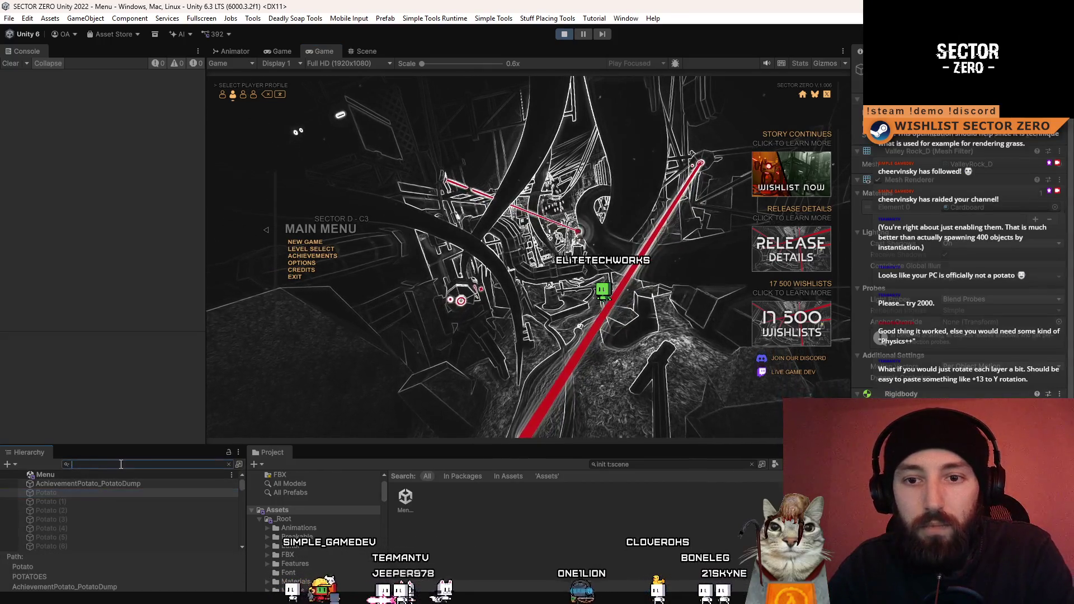
pyautogui.click(116, 536)
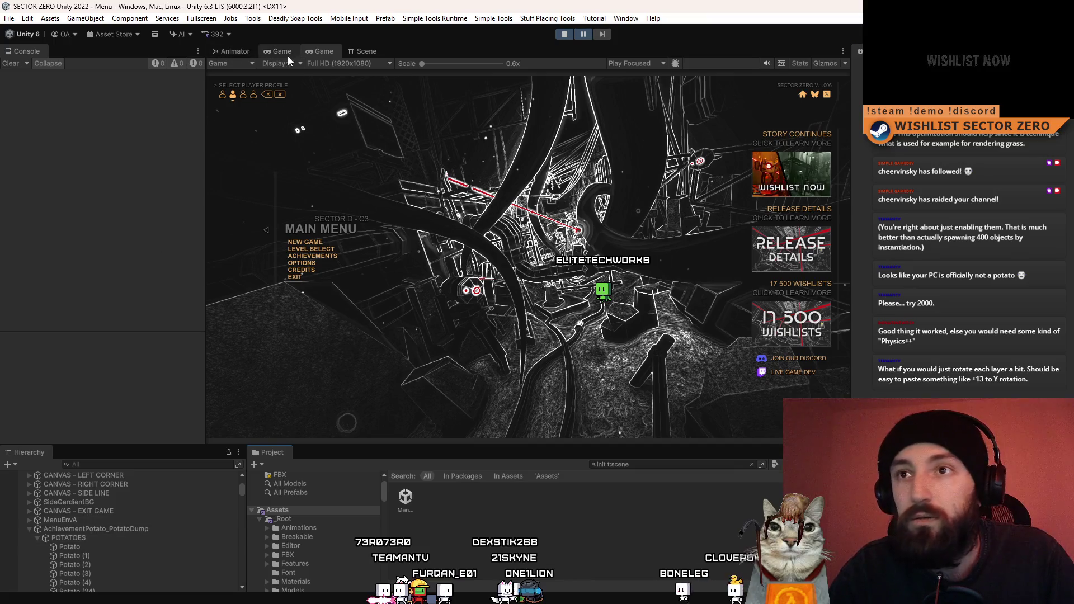
pyautogui.click(584, 35)
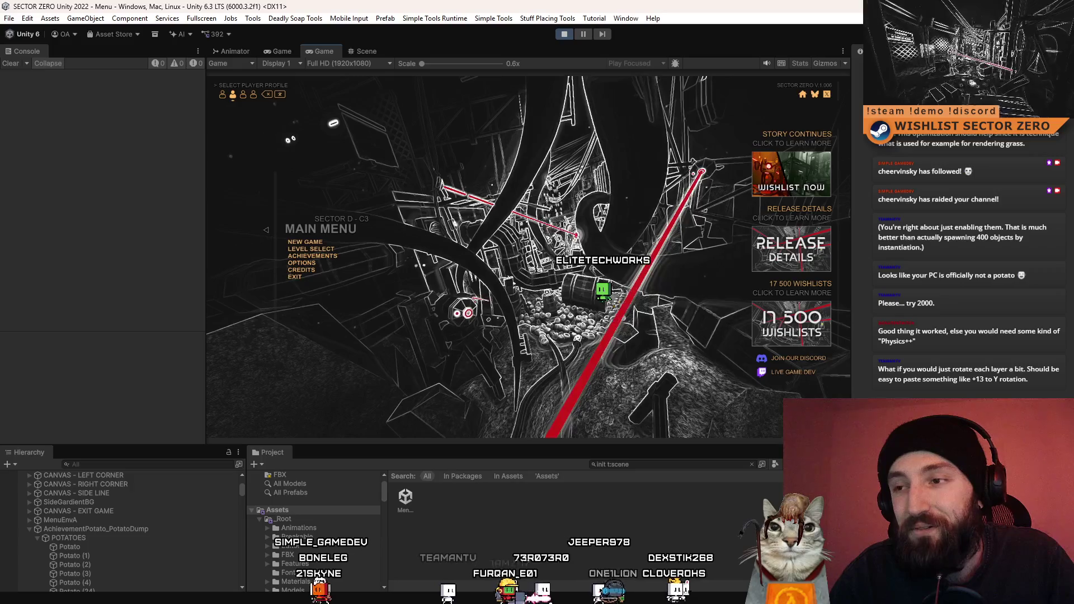
pyautogui.click(569, 35)
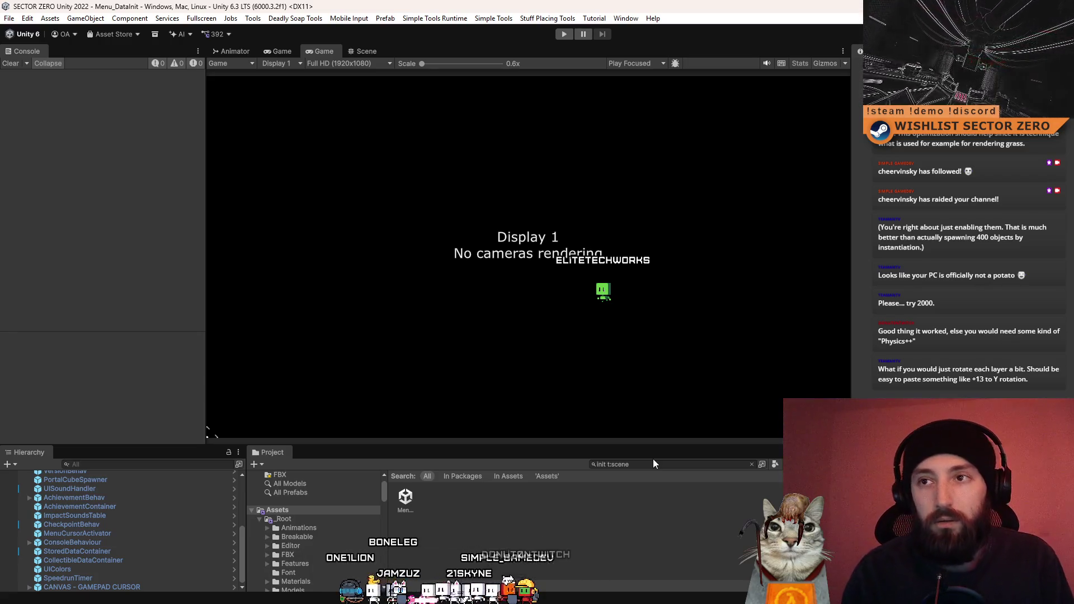
# Reopen the Menu scene from a 'nu' search and view it in the Scene tab.
pyautogui.click(665, 468)
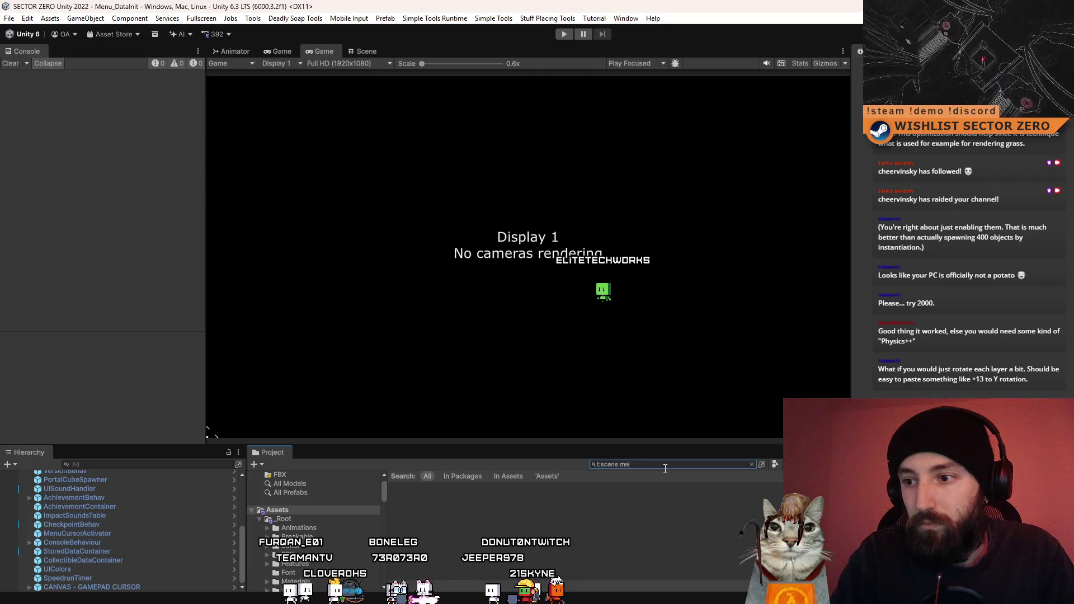
pyautogui.write('nu')
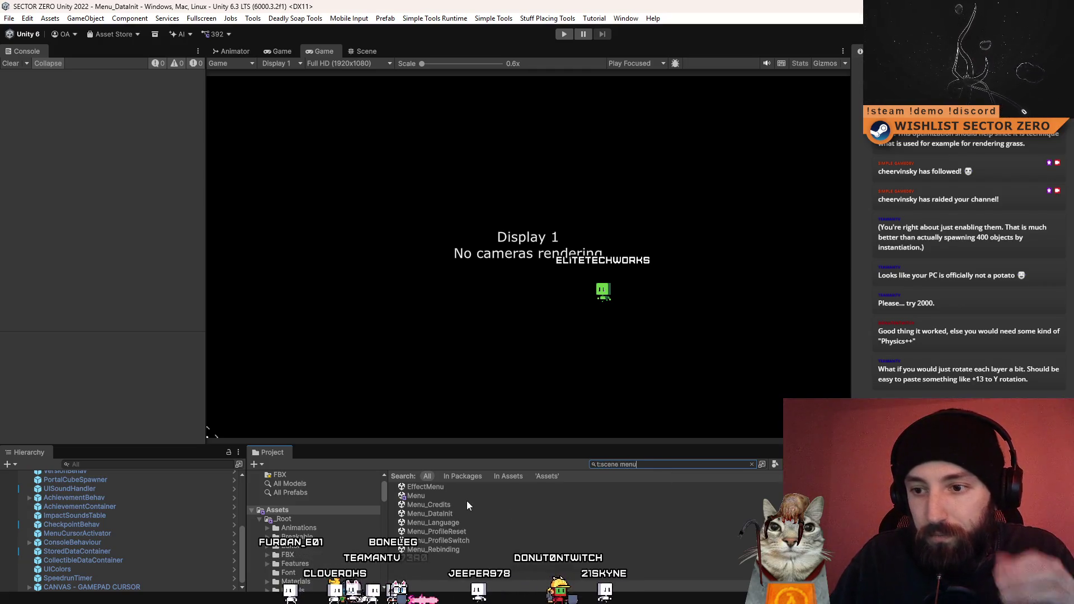
pyautogui.doubleClick(479, 497)
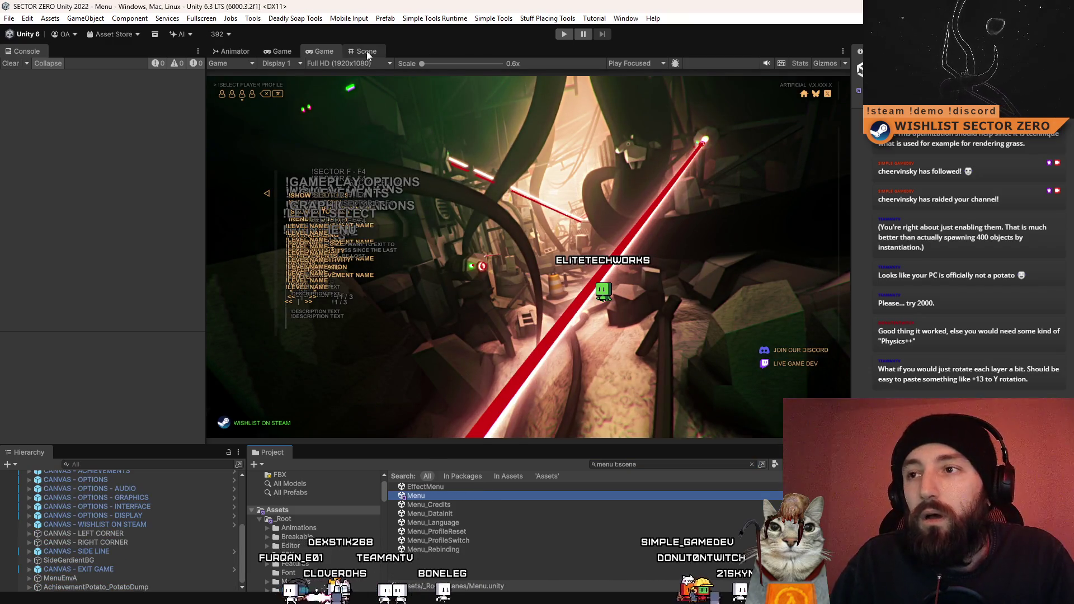
pyautogui.click(367, 51)
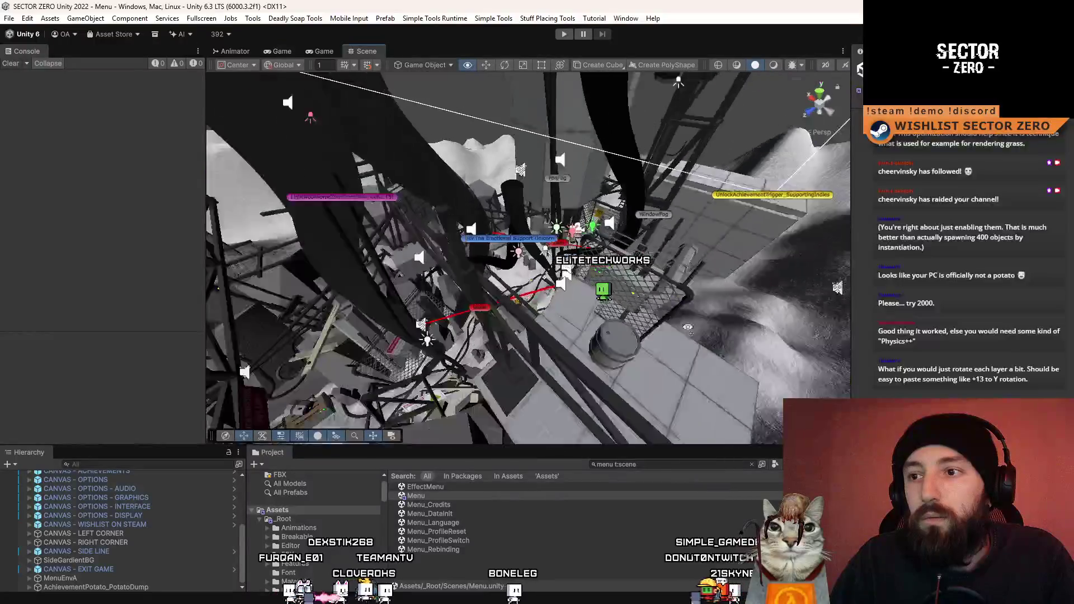
pyautogui.moveTo(528, 258); pyautogui.dragTo(458, 274)
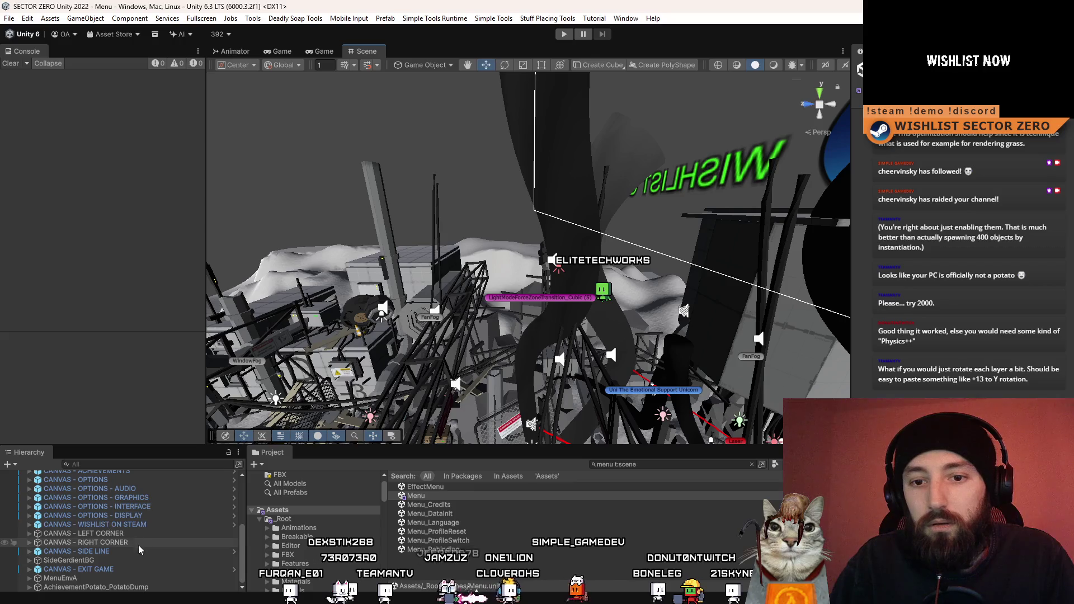
pyautogui.scroll(5, 114, 576)
# Select Potato via a 'pota' Hierarchy search, then select and frame BarrelHollow_Static.
pyautogui.click(110, 463)
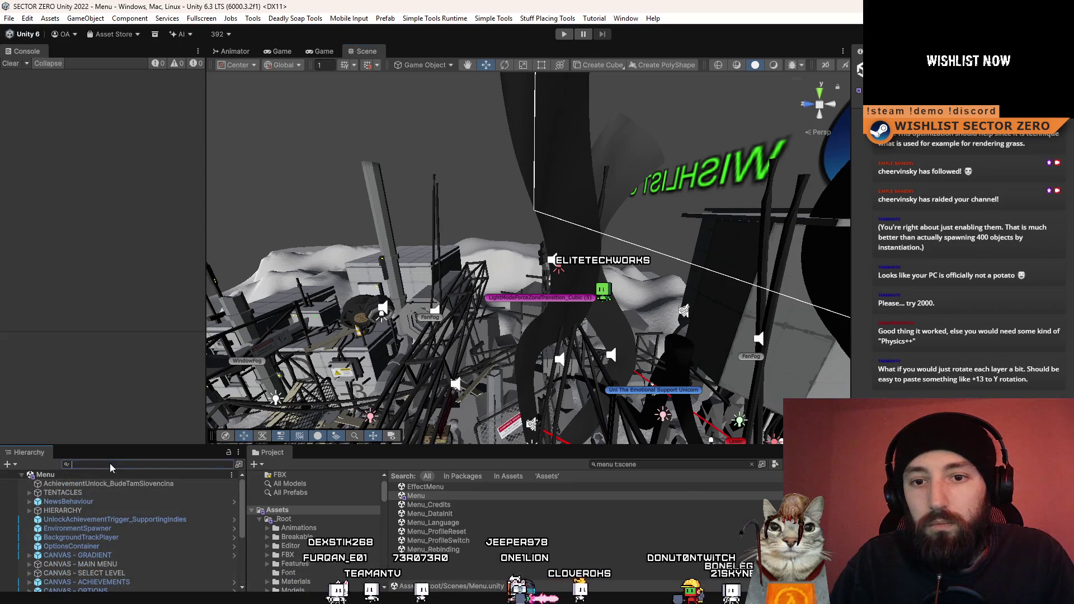
pyautogui.write('pota')
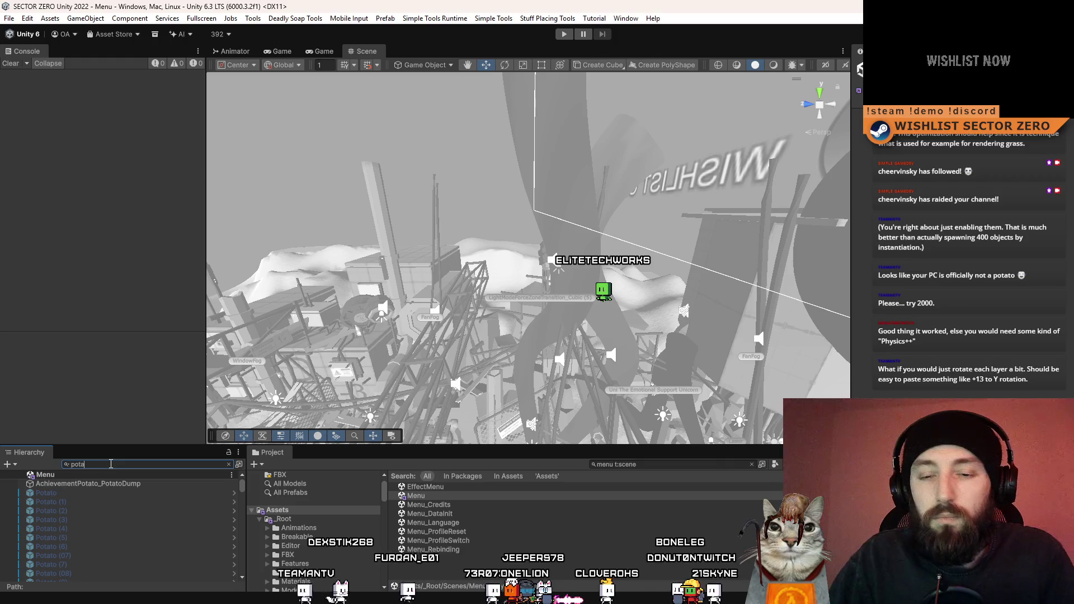
pyautogui.click(62, 494)
pyautogui.click(228, 464)
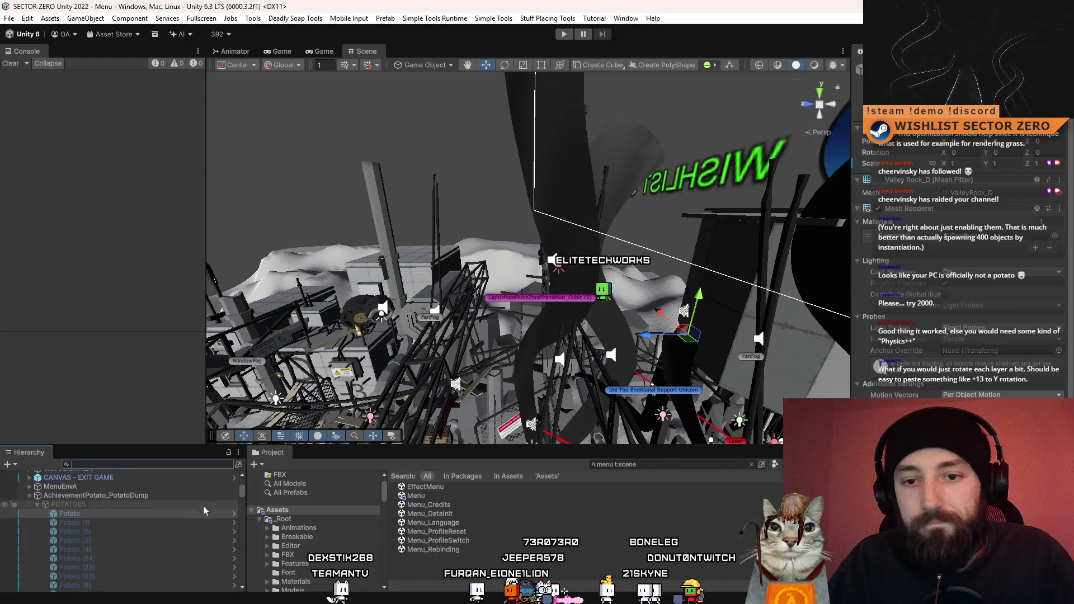
pyautogui.moveTo(242, 496); pyautogui.dragTo(242, 591)
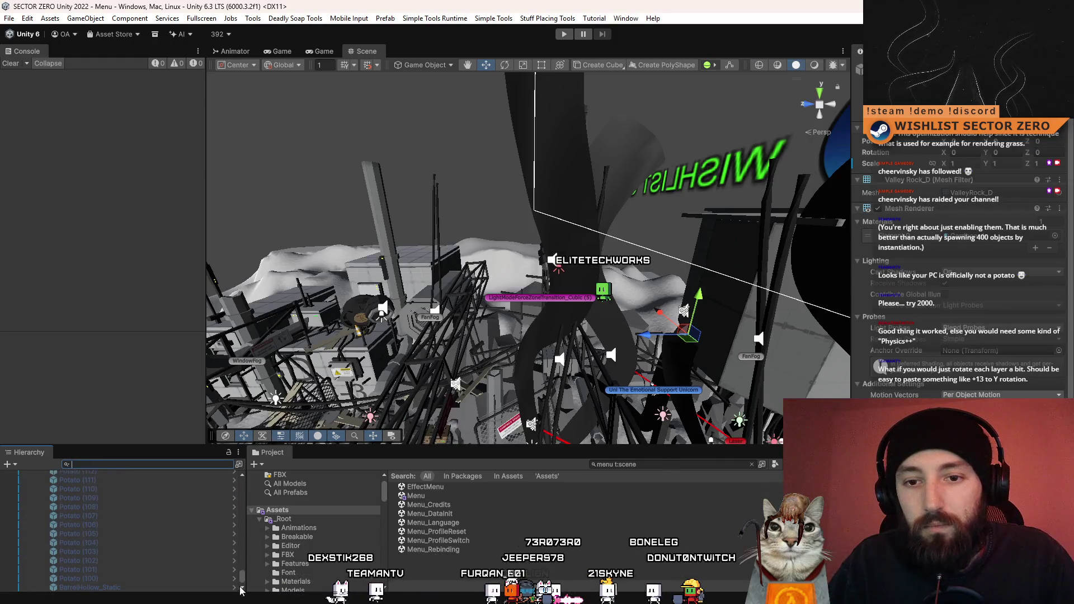
pyautogui.click(136, 588)
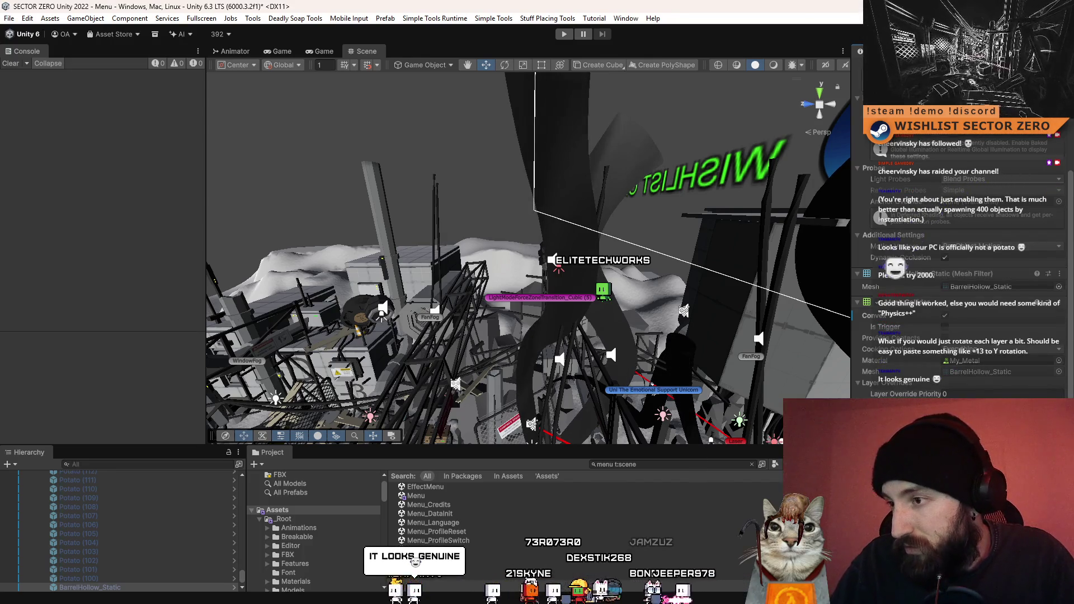
pyautogui.press('f')
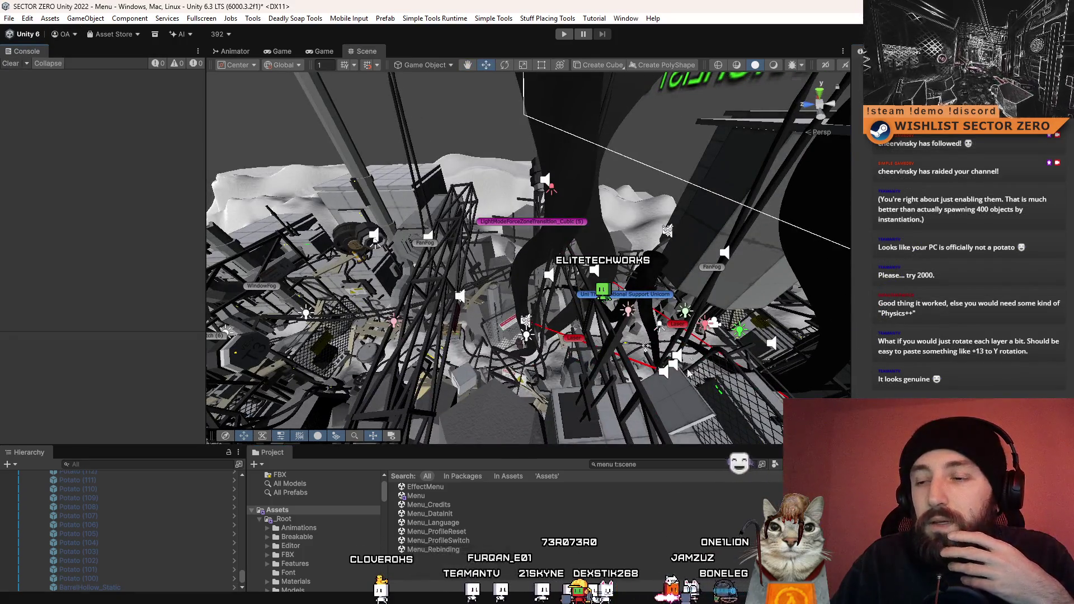
# Search the Project for 'data init' and select the Menu_DataInit scene asset.
pyautogui.click(649, 467)
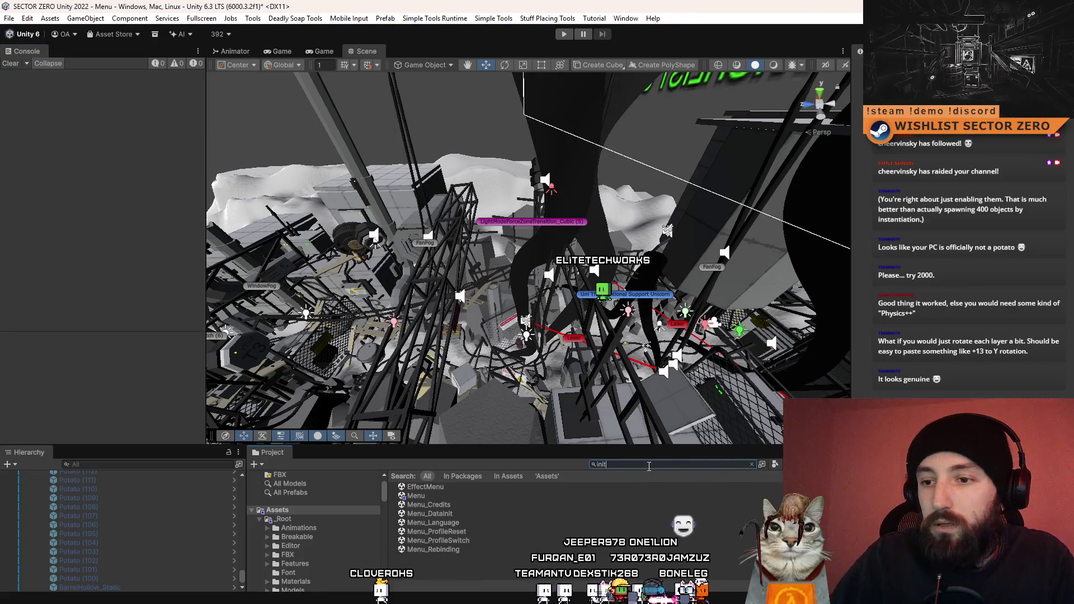
pyautogui.write('init')
pyautogui.scroll(-10, 485, 520)
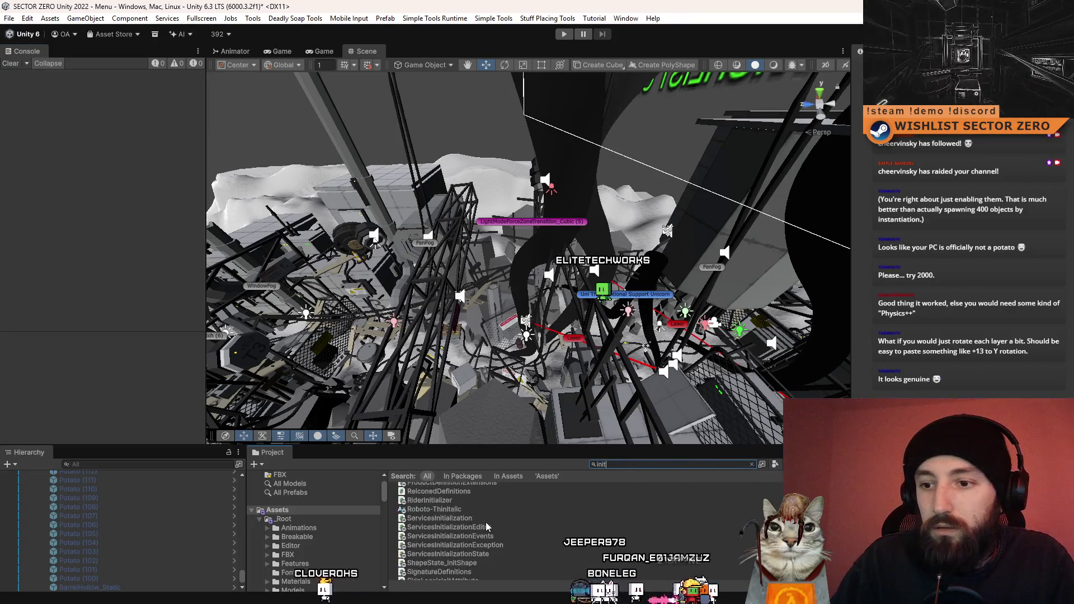
pyautogui.scroll(-1, 486, 521)
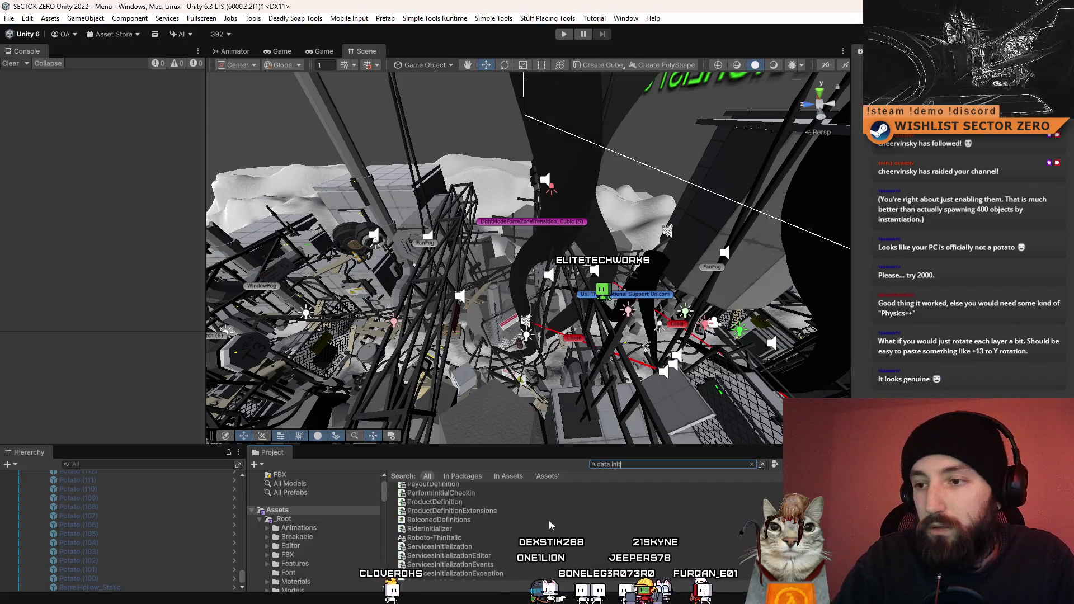
pyautogui.write('data init')
pyautogui.click(469, 486)
# Save the Menu scene, open Menu_DataInit, and start Play mode.
pyautogui.doubleClick(469, 487)
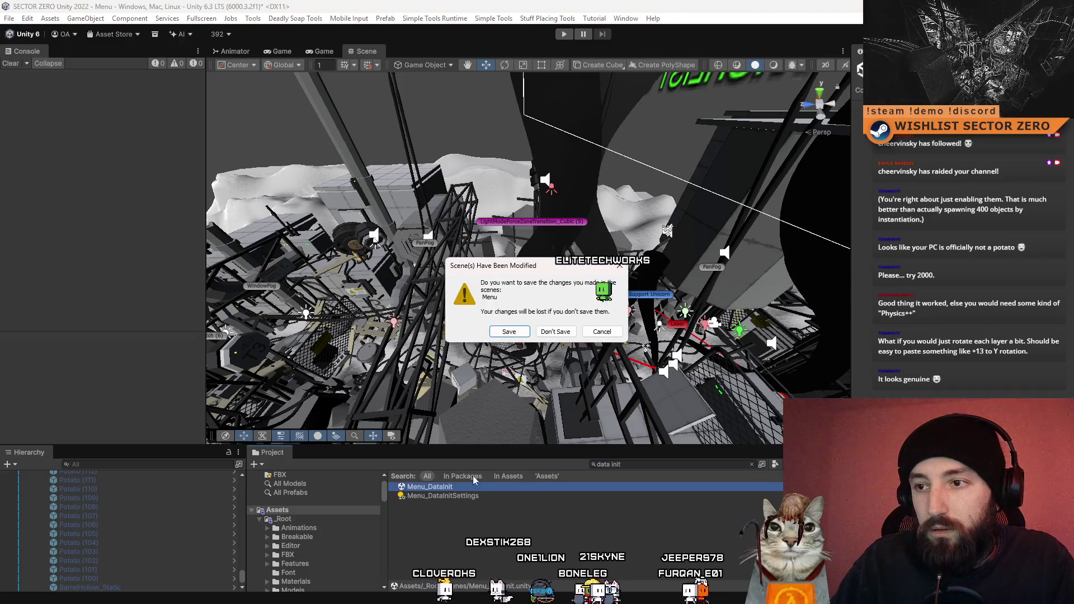
pyautogui.click(510, 332)
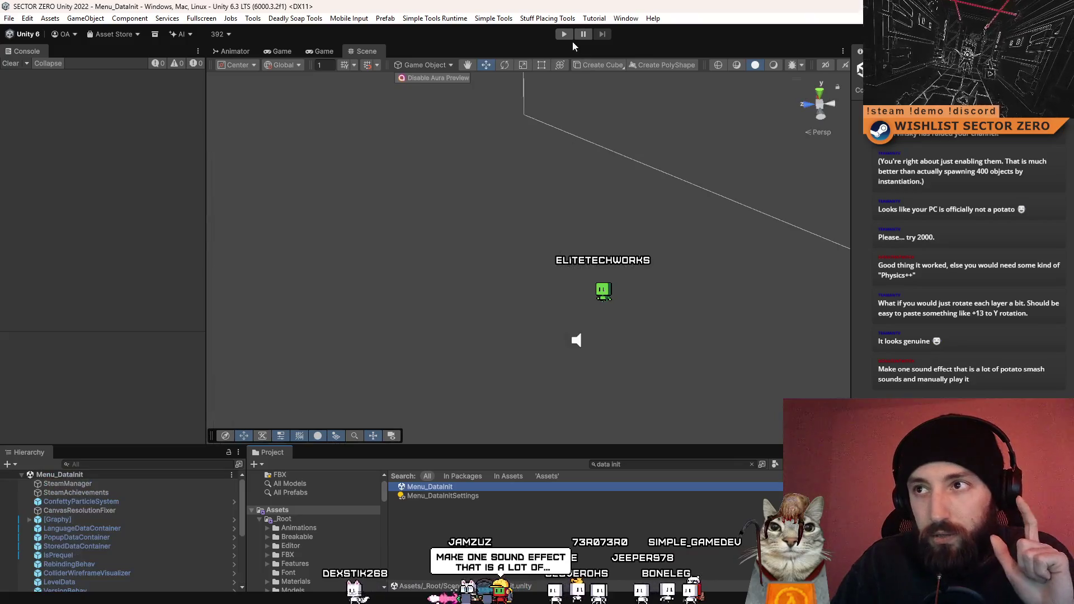
pyautogui.click(565, 35)
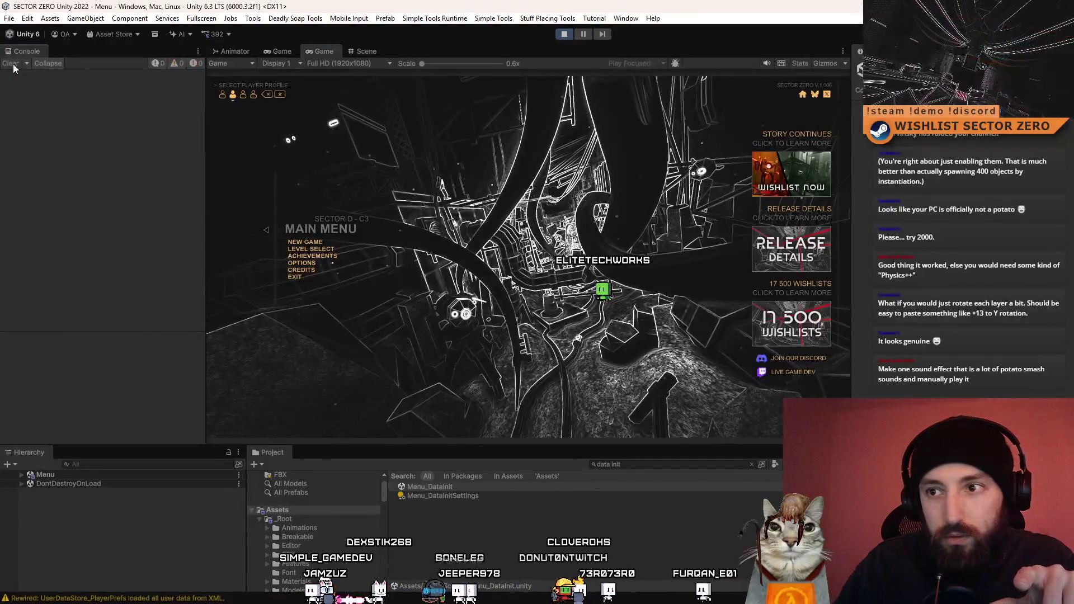
# Search the Hierarchy for 'potato' and reveal a Potato object in the full tree, then clear the search.
pyautogui.click(112, 464)
pyautogui.write('potato')
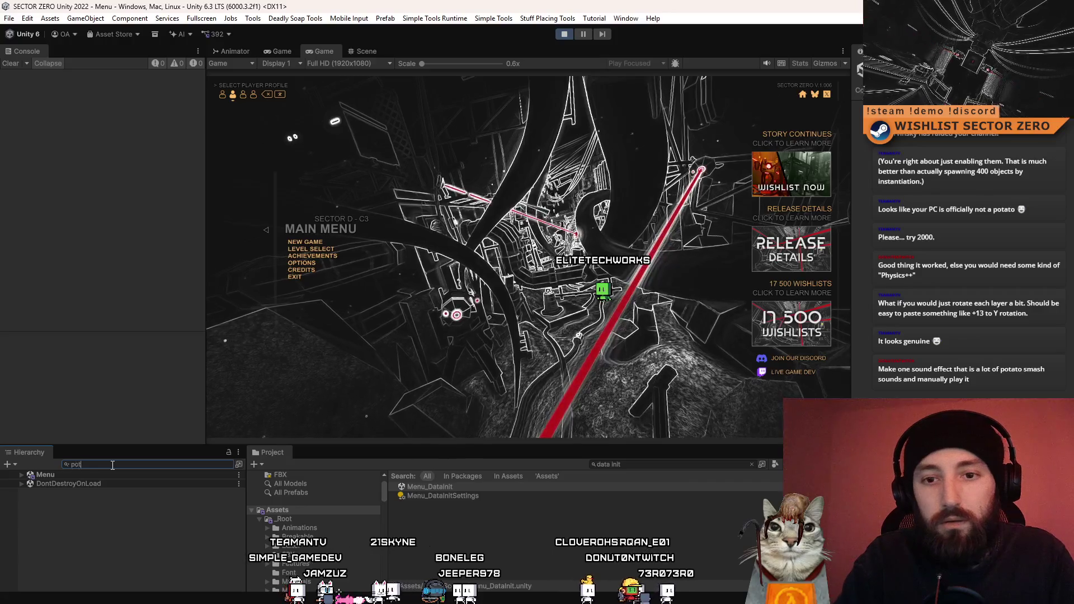
pyautogui.click(74, 490)
pyautogui.click(125, 464)
pyautogui.hotkey('ctrl', 'a')
pyautogui.press('BackSpace')
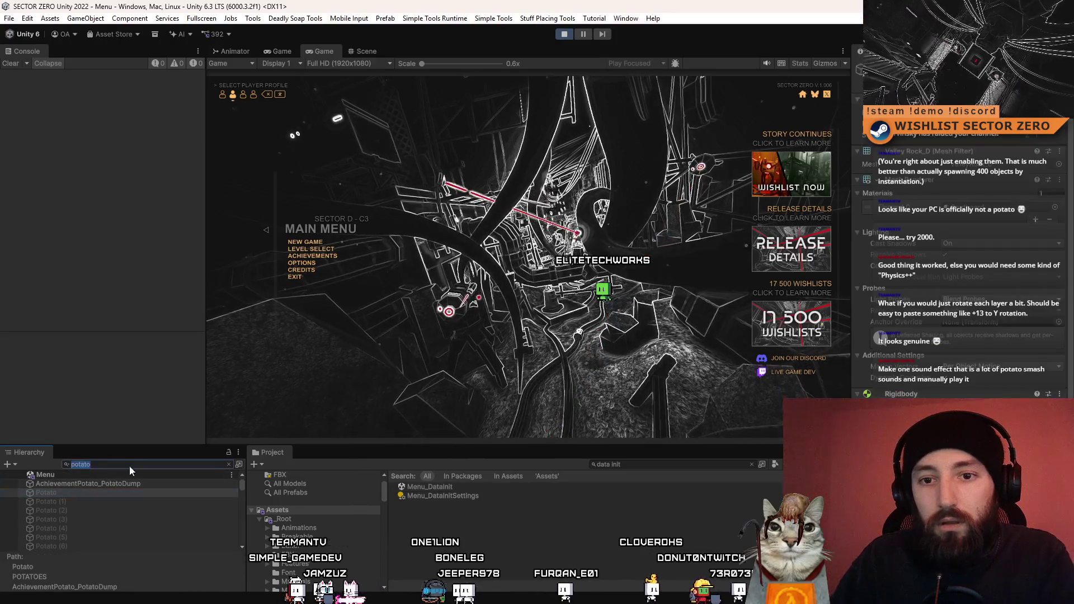
pyautogui.keyDown('ctrl'); pyautogui.click(84, 546); pyautogui.keyUp('ctrl')
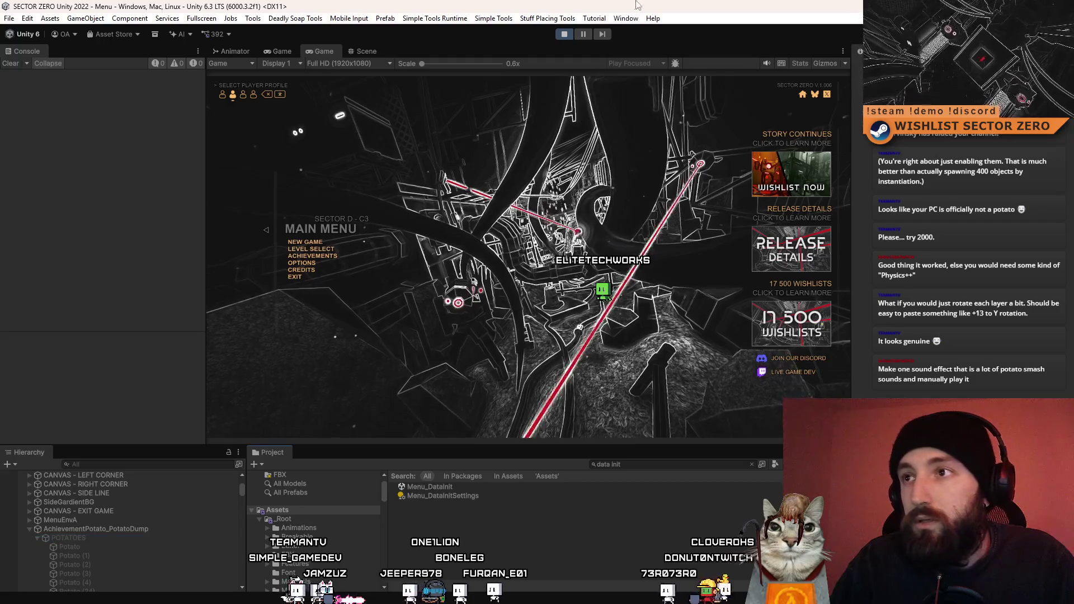
# Pause, activate the POTATOES group, watch in the Game view, then restart Play mode.
pyautogui.click(584, 34)
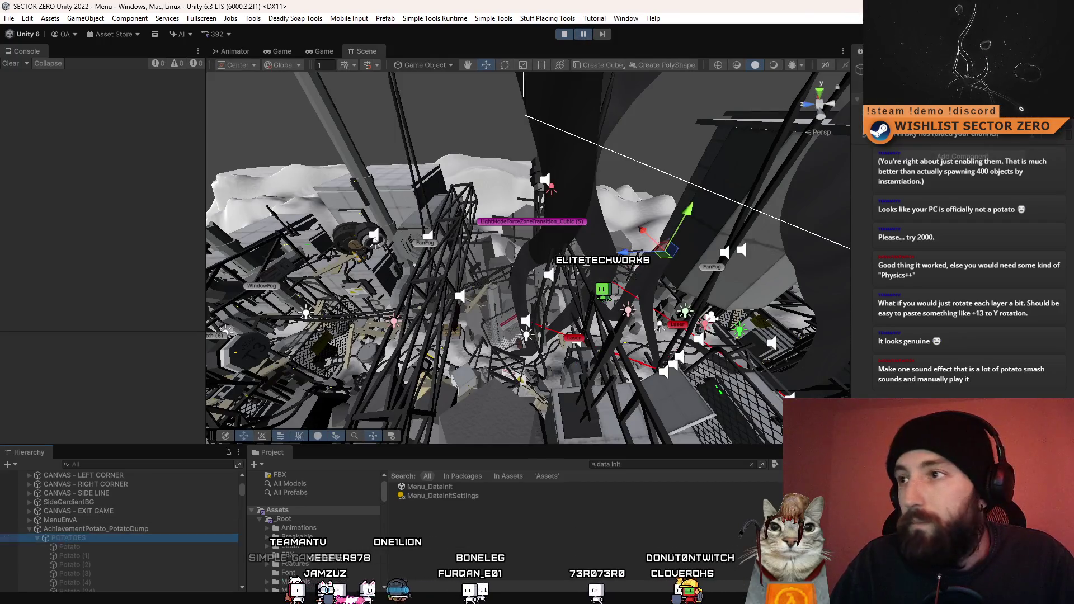
pyautogui.hotkey('alt', 'shift', 'a')
pyautogui.click(593, 525)
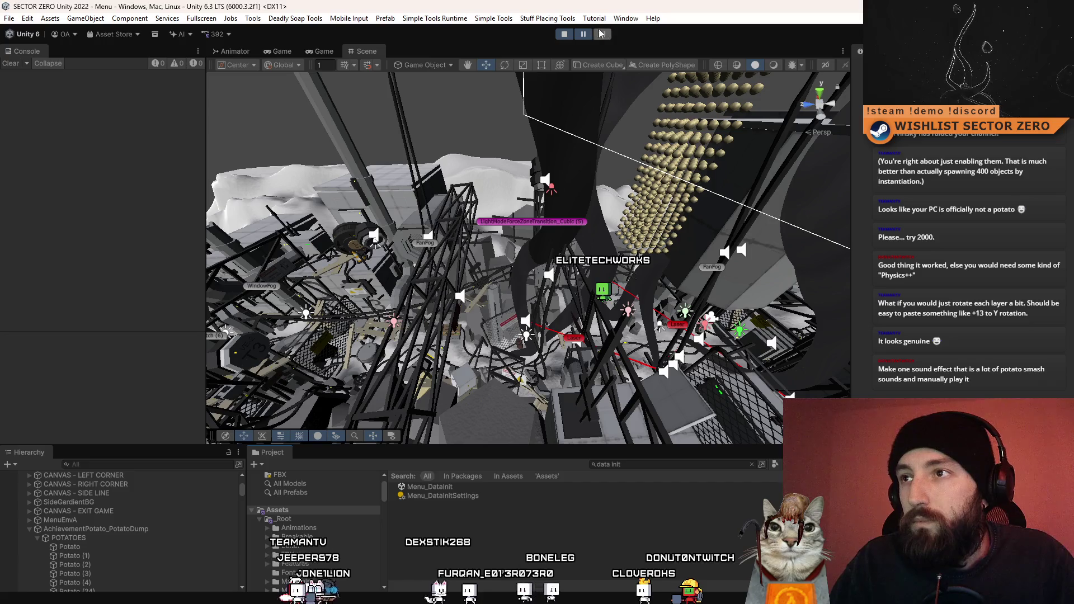
pyautogui.hotkey('ctrl', '2')
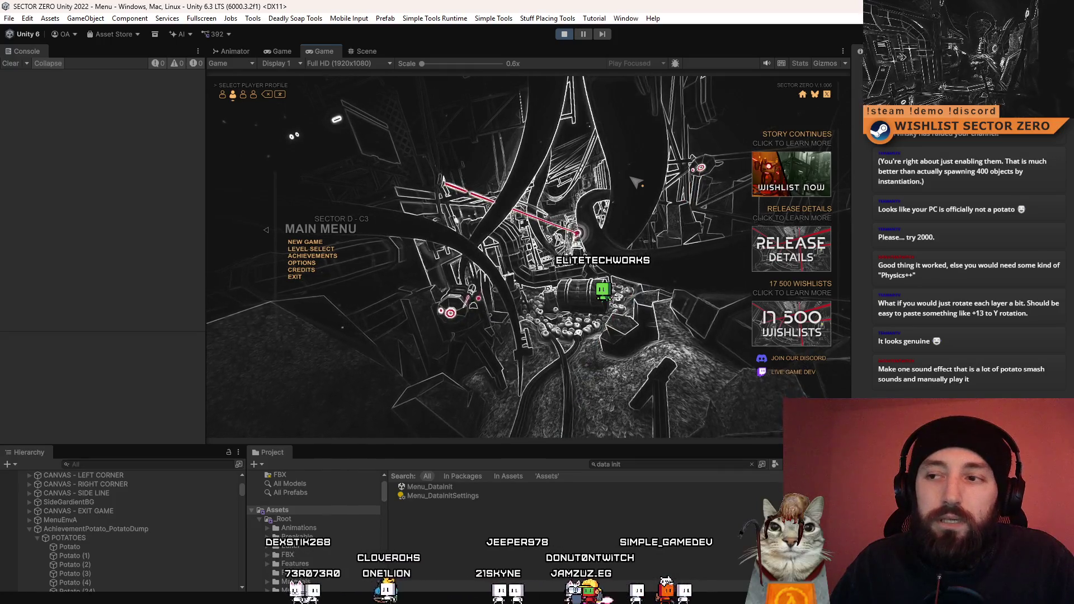
pyautogui.click(565, 36)
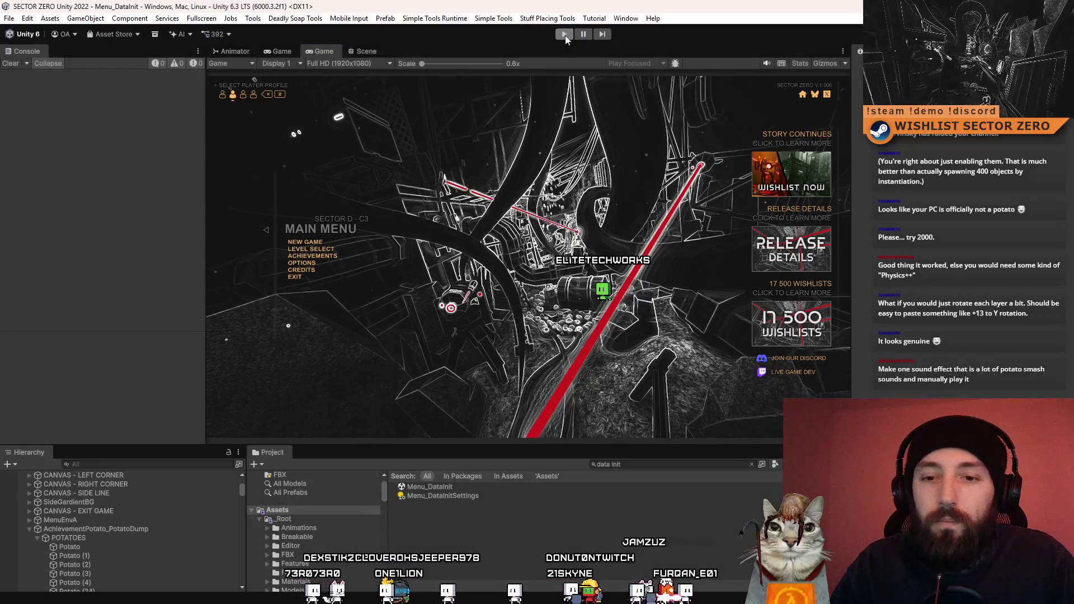
pyautogui.click(570, 35)
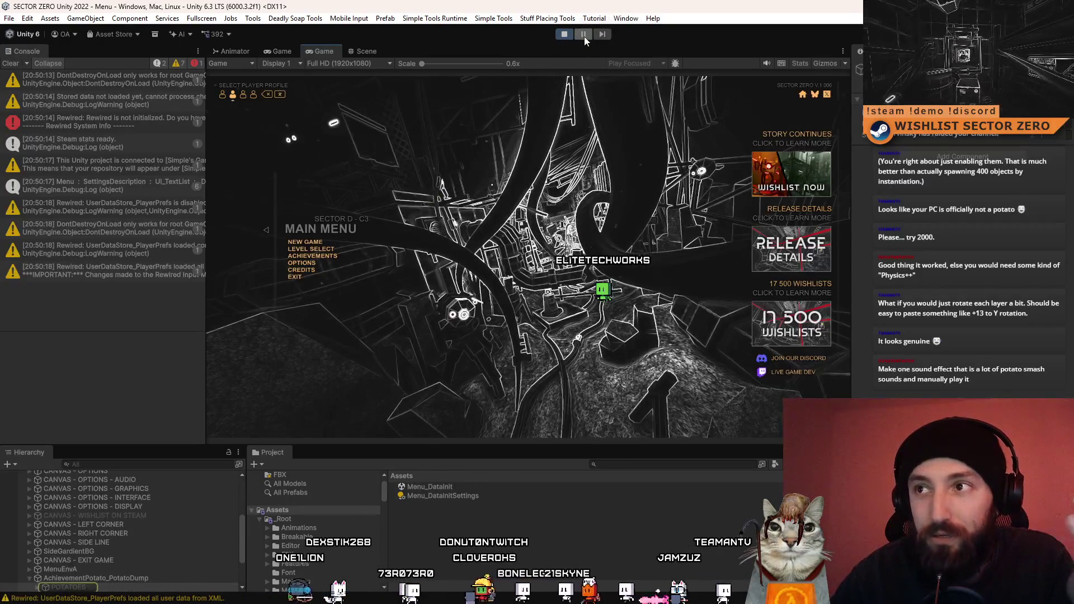
# Pause, clear the Console, and frame the POTATOES stack in the Scene view.
pyautogui.click(584, 34)
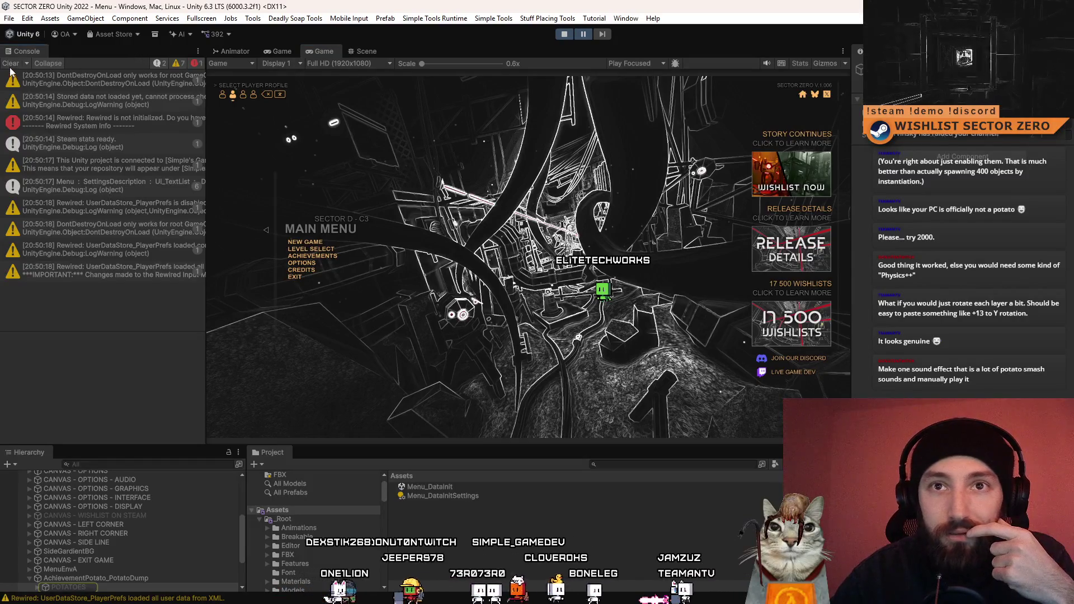
pyautogui.click(11, 64)
pyautogui.click(364, 52)
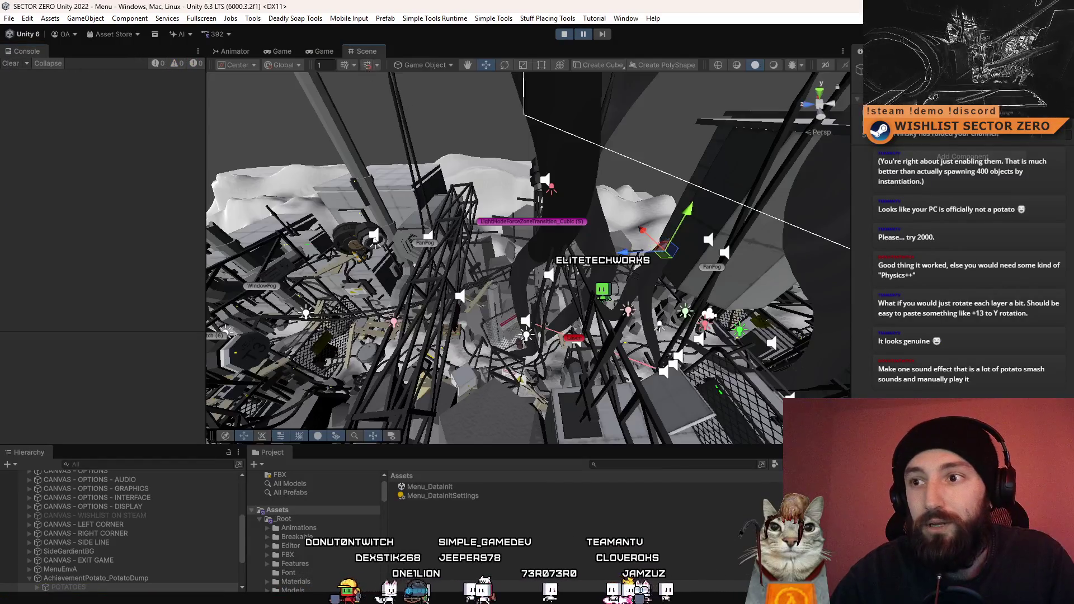
pyautogui.scroll(-3, 144, 540)
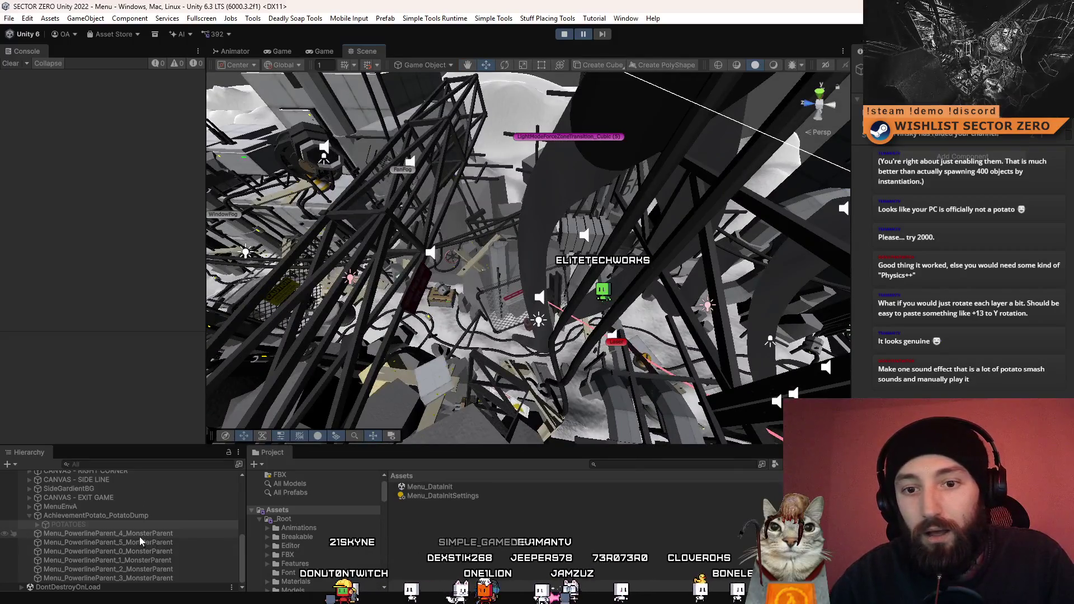
pyautogui.press('f')
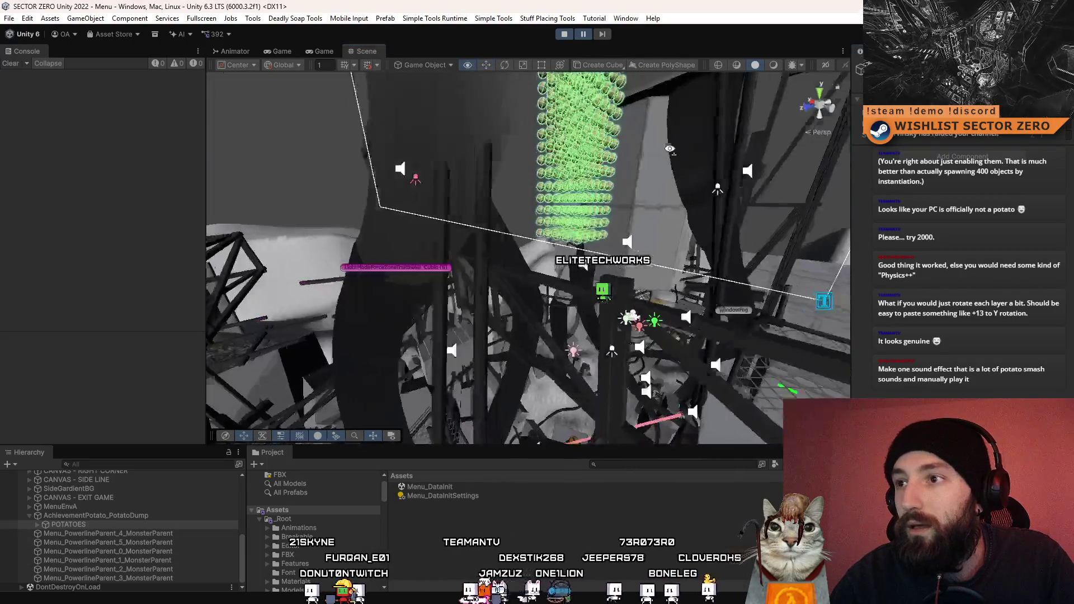
pyautogui.moveTo(672, 149); pyautogui.dragTo(643, 168)
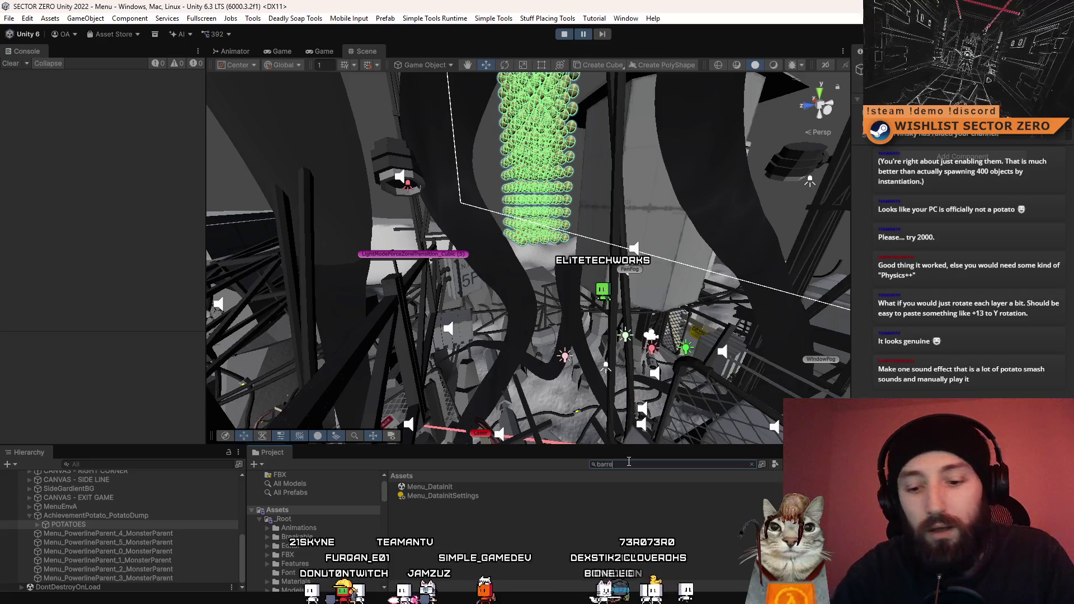
# Drag BarrelHollow_Static from the Project 'barrel' search into the scene beneath the potatoes.
pyautogui.write('l')
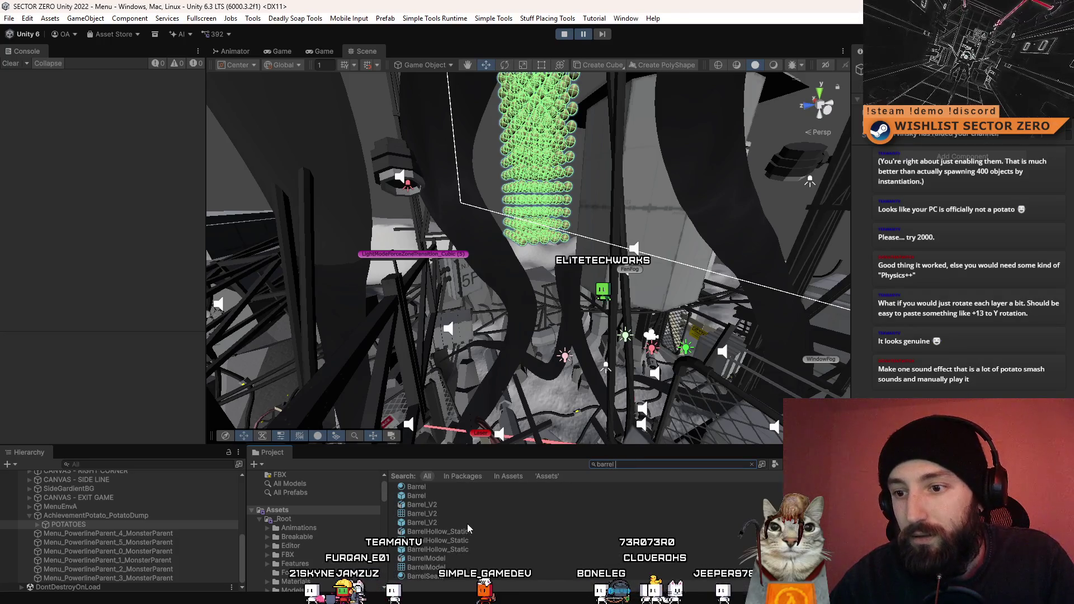
pyautogui.moveTo(462, 551)
pyautogui.mouseDown()
pyautogui.moveTo(528, 317)
pyautogui.moveTo(529, 347)
pyautogui.mouseUp()
pyautogui.scroll(5, 553, 344)
pyautogui.scroll(-4, 559, 347)
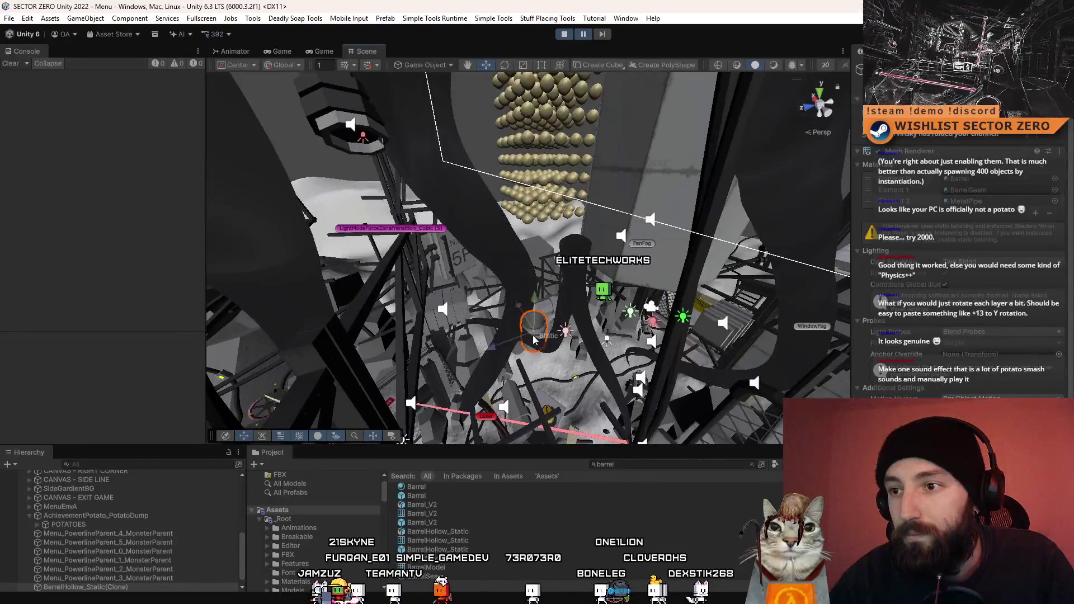
pyautogui.scroll(4, 534, 337)
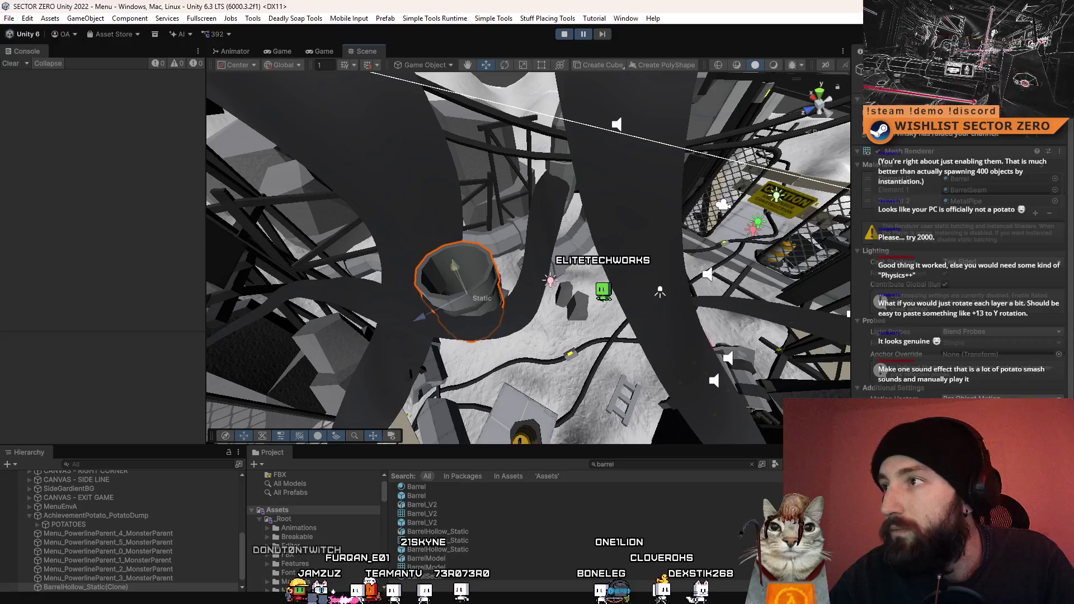
pyautogui.scroll(-2, 962, 308)
# Orbit and zoom around the new barrel to check its placement.
pyautogui.moveTo(465, 305)
pyautogui.mouseDown()
pyautogui.moveTo(562, 230)
pyautogui.moveTo(505, 311)
pyautogui.moveTo(511, 236)
pyautogui.moveTo(621, 285)
pyautogui.moveTo(586, 244)
pyautogui.mouseUp()
pyautogui.moveTo(514, 263); pyautogui.dragTo(501, 303)
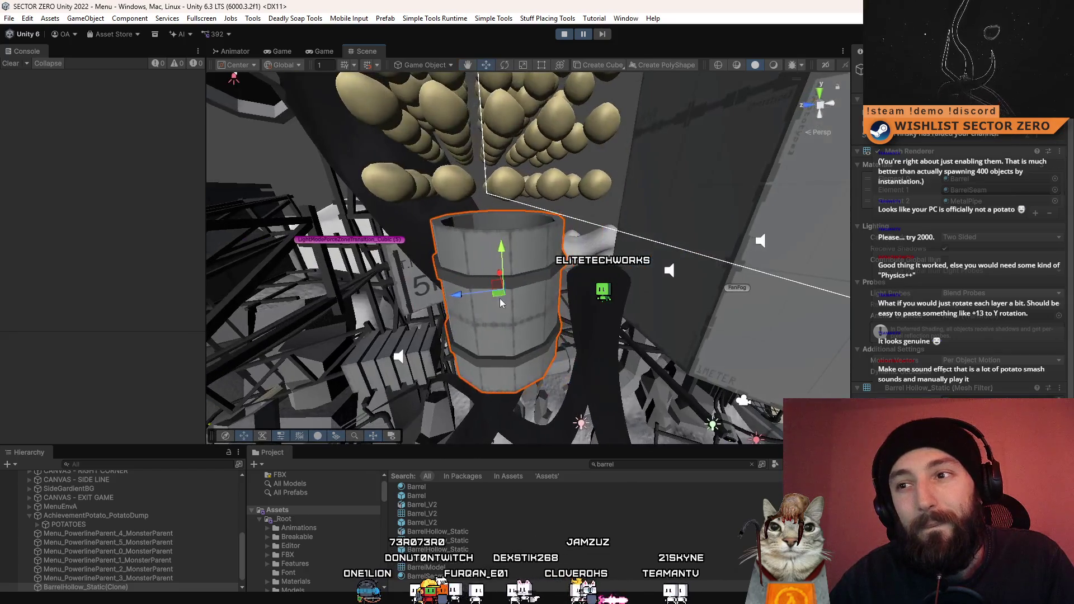
pyautogui.moveTo(501, 258)
pyautogui.mouseDown()
pyautogui.moveTo(506, 303)
pyautogui.moveTo(618, 313)
pyautogui.moveTo(540, 301)
pyautogui.mouseUp()
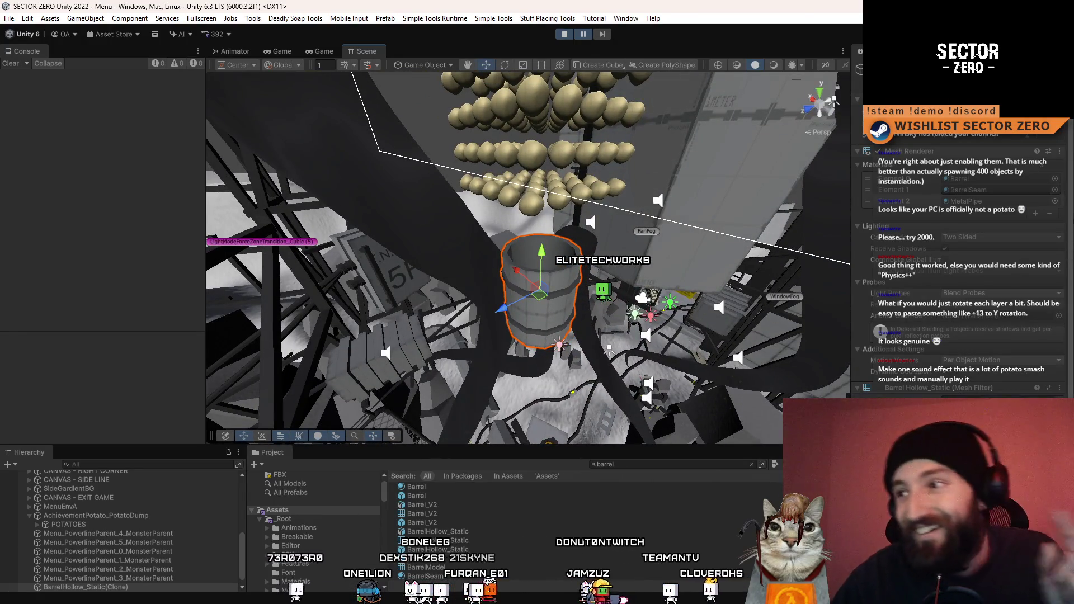
pyautogui.scroll(-1, 962, 268)
pyautogui.scroll(1, 962, 268)
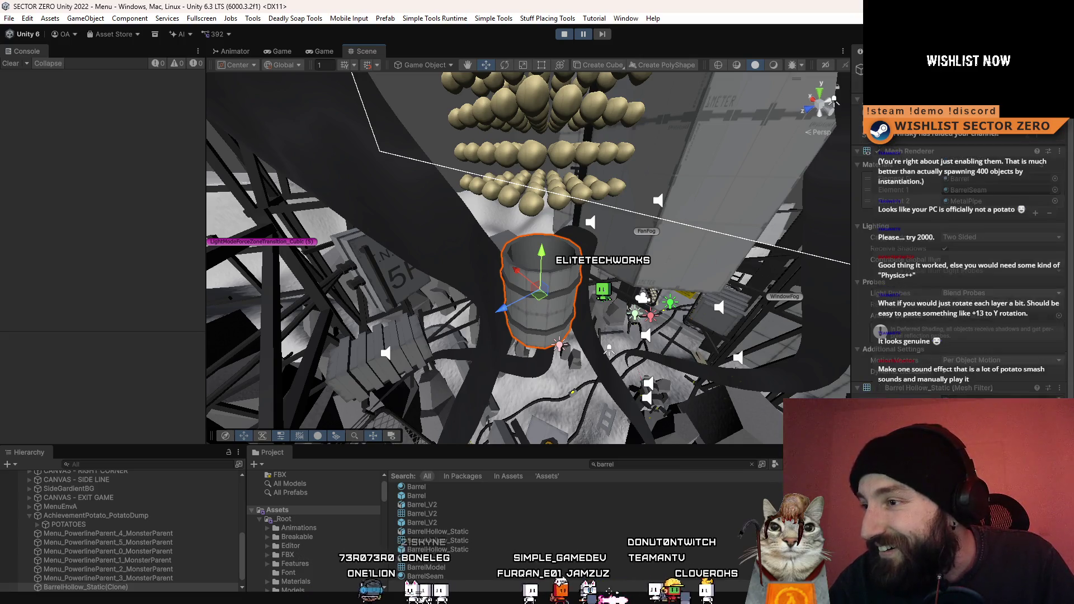
pyautogui.scroll(2, 566, 327)
pyautogui.moveTo(566, 327)
pyautogui.mouseDown()
pyautogui.moveTo(608, 236)
pyautogui.moveTo(490, 271)
pyautogui.moveTo(518, 415)
pyautogui.mouseUp()
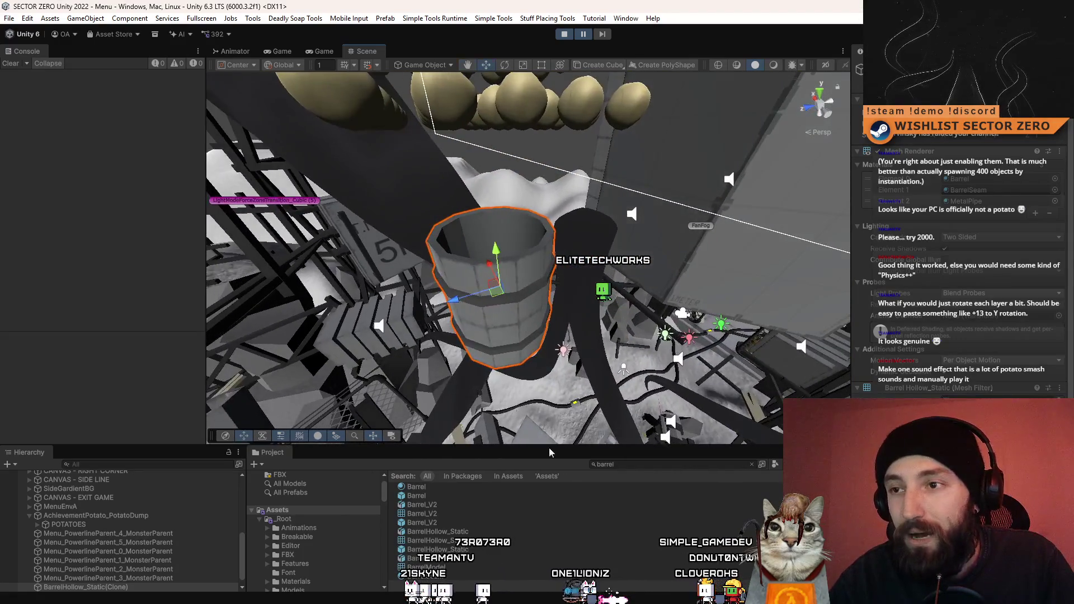
pyautogui.click(130, 18)
# Add a 3D Object > Cube and scale it into a flat slab.
pyautogui.moveTo(85, 18)
pyautogui.moveTo(119, 94)
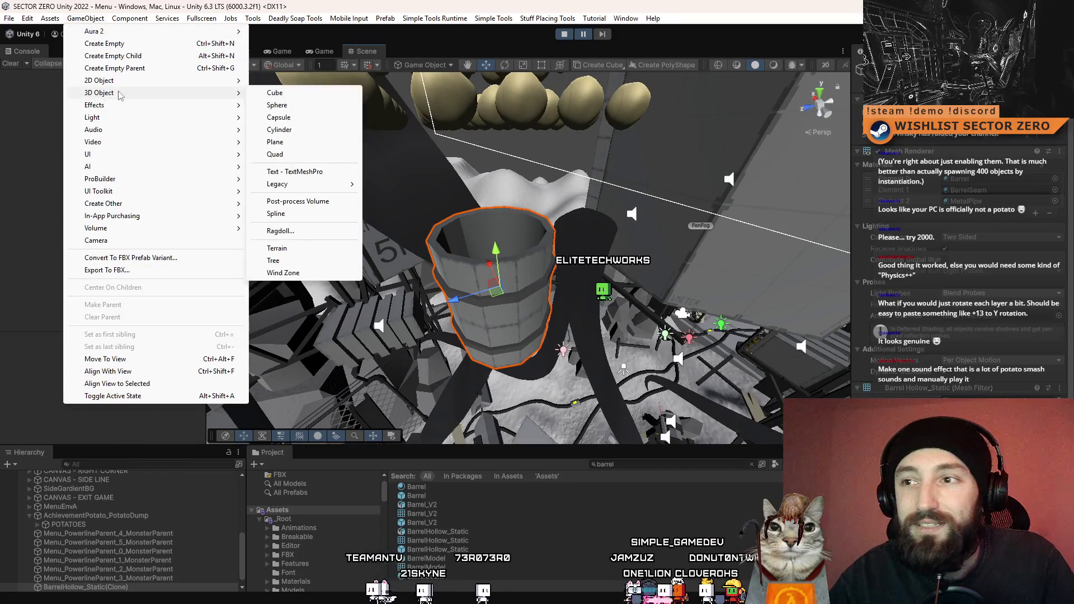
pyautogui.click(318, 95)
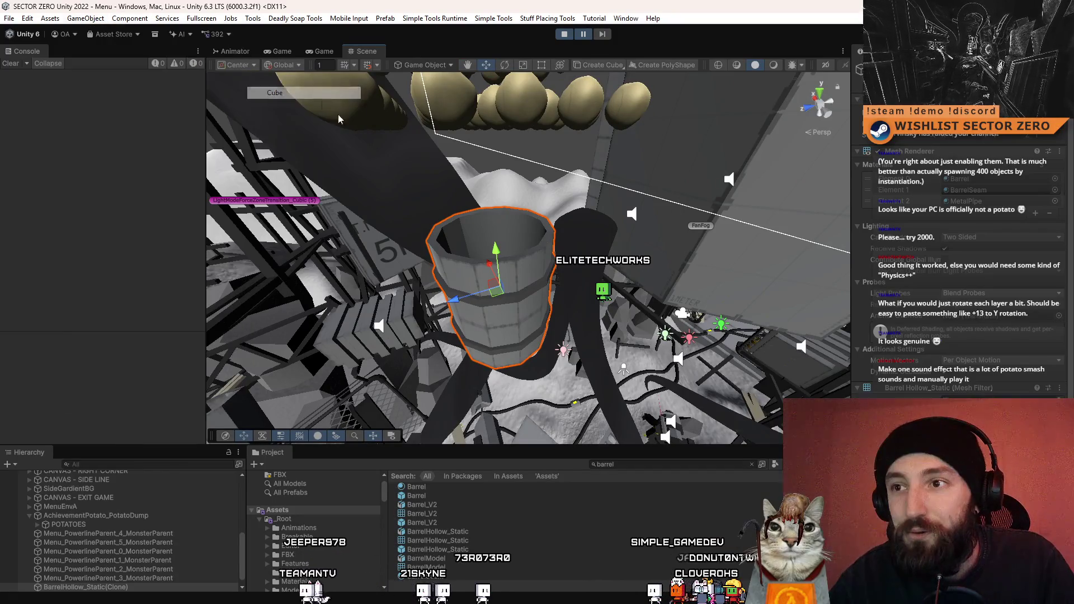
pyautogui.moveTo(529, 218)
pyautogui.keyDown('alt'); pyautogui.mouseDown()
pyautogui.moveTo(550, 229)
pyautogui.moveTo(515, 236)
pyautogui.mouseUp(); pyautogui.keyUp('alt')
pyautogui.moveTo(530, 275)
pyautogui.mouseDown()
pyautogui.moveTo(528, 247)
pyautogui.moveTo(428, 291)
pyautogui.moveTo(543, 286)
pyautogui.moveTo(557, 270)
pyautogui.moveTo(727, 268)
pyautogui.moveTo(774, 283)
pyautogui.moveTo(786, 258)
pyautogui.moveTo(731, 257)
pyautogui.mouseUp()
pyautogui.hotkey('ctrl', 'z')
pyautogui.hotkey('ctrl', 'z')
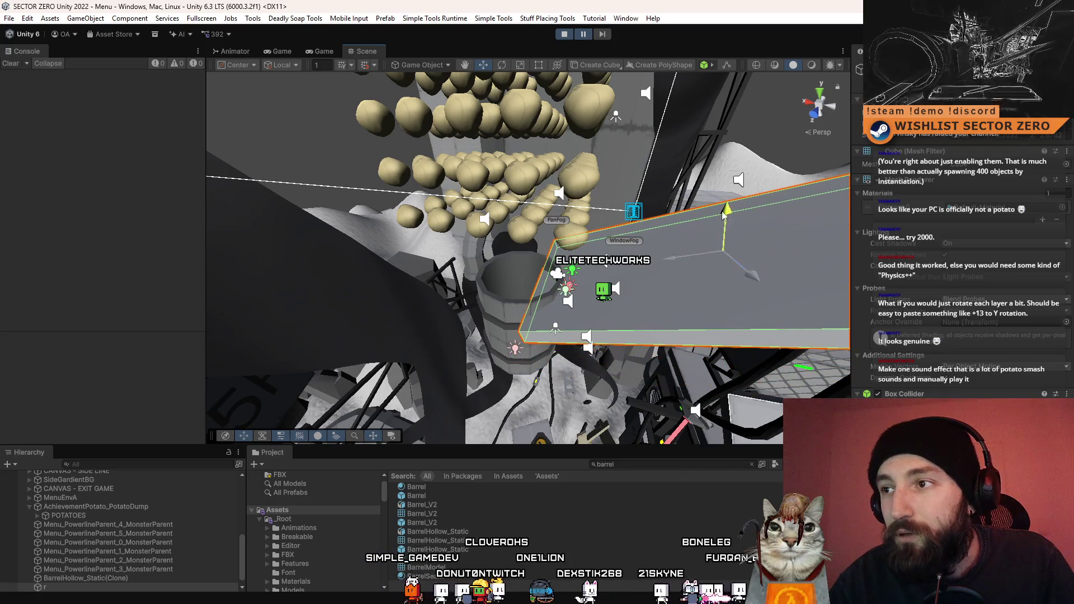
pyautogui.moveTo(723, 216)
pyautogui.mouseDown()
pyautogui.moveTo(736, 229)
pyautogui.moveTo(722, 230)
pyautogui.mouseUp()
# Duplicate the slab, slide the copy left along X, and frame it with the potato tray.
pyautogui.hotkey('ctrl', 'd')
pyautogui.press('x')
pyautogui.moveTo(622, 232); pyautogui.dragTo(293, 276)
pyautogui.hotkey('ctrl', 'z')
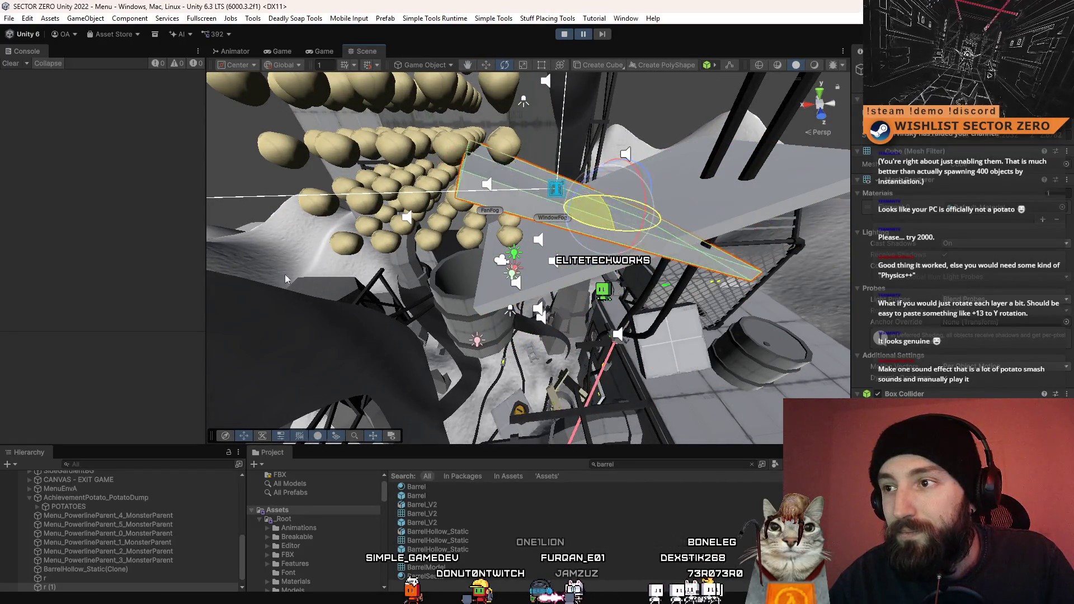
pyautogui.moveTo(570, 217)
pyautogui.mouseDown()
pyautogui.moveTo(319, 224)
pyautogui.moveTo(472, 210)
pyautogui.moveTo(545, 222)
pyautogui.moveTo(490, 197)
pyautogui.mouseUp()
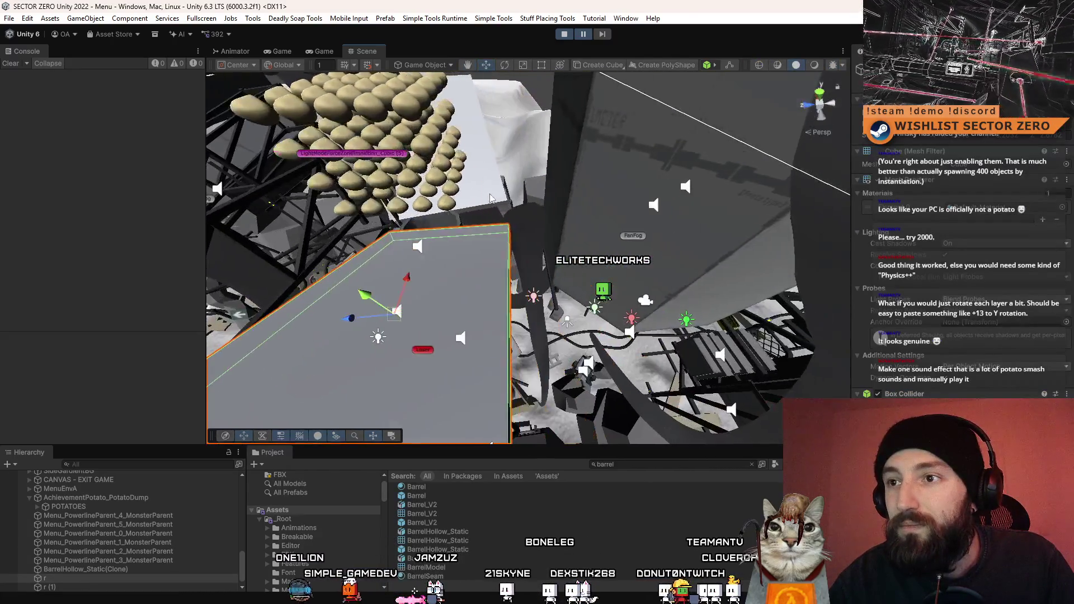
pyautogui.keyDown('shift'); pyautogui.click(490, 197); pyautogui.keyUp('shift')
pyautogui.press('f')
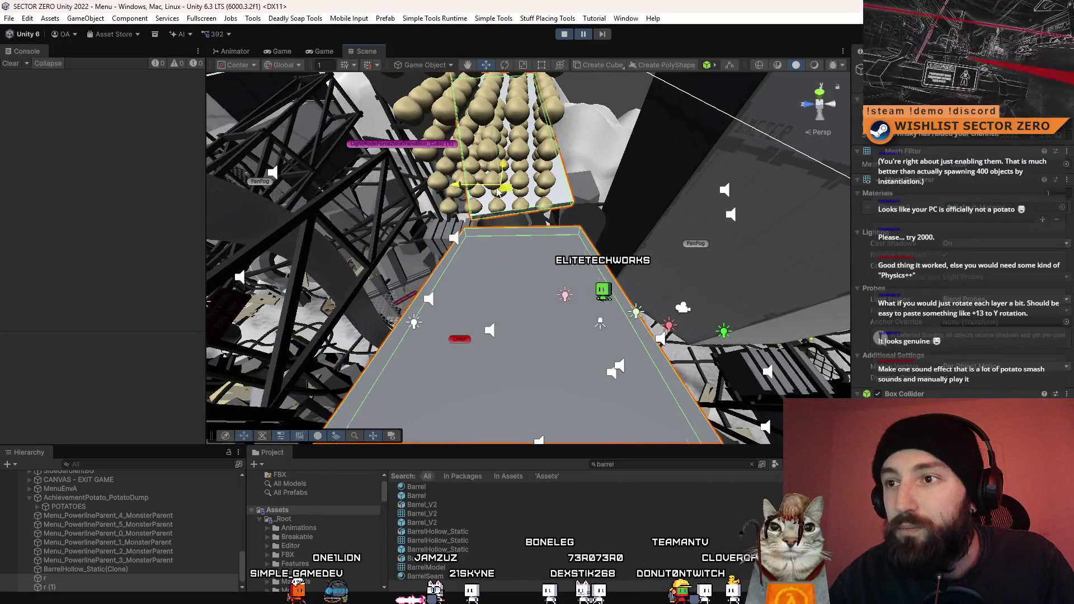
pyautogui.moveTo(501, 191)
pyautogui.mouseDown()
pyautogui.moveTo(544, 201)
pyautogui.moveTo(517, 200)
pyautogui.moveTo(425, 249)
pyautogui.moveTo(472, 236)
pyautogui.moveTo(146, 317)
pyautogui.mouseUp()
# Rotate the slab around its vertical axis and move it into place under the potatoes.
pyautogui.press('e')
pyautogui.press('w')
pyautogui.press('e')
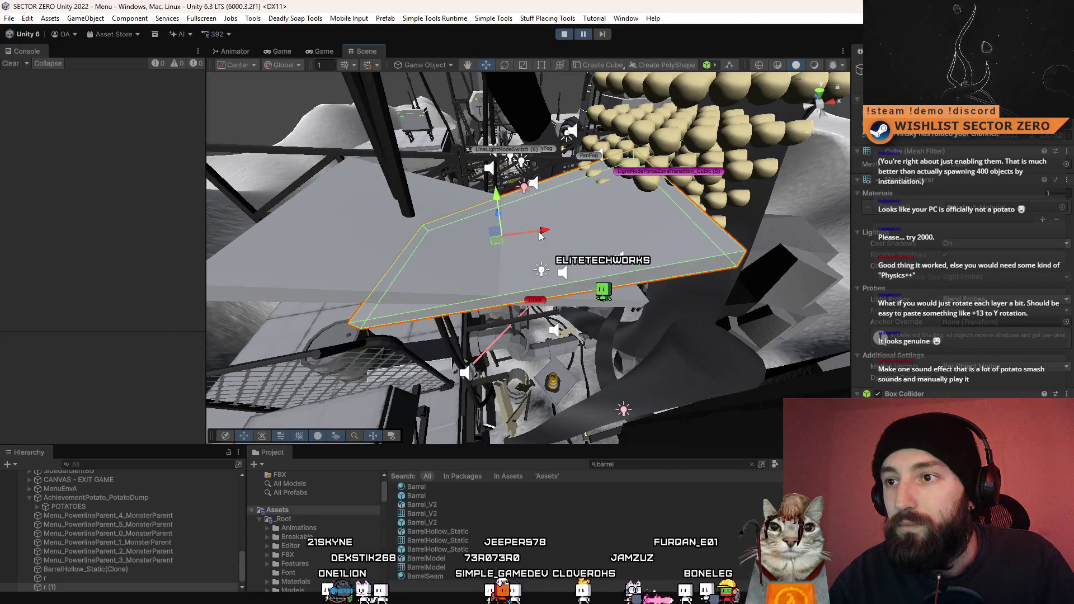
pyautogui.press('x')
pyautogui.moveTo(546, 236)
pyautogui.mouseDown()
pyautogui.moveTo(448, 242)
pyautogui.moveTo(823, 239)
pyautogui.moveTo(717, 260)
pyautogui.moveTo(708, 227)
pyautogui.mouseUp()
pyautogui.scroll(5, 717, 261)
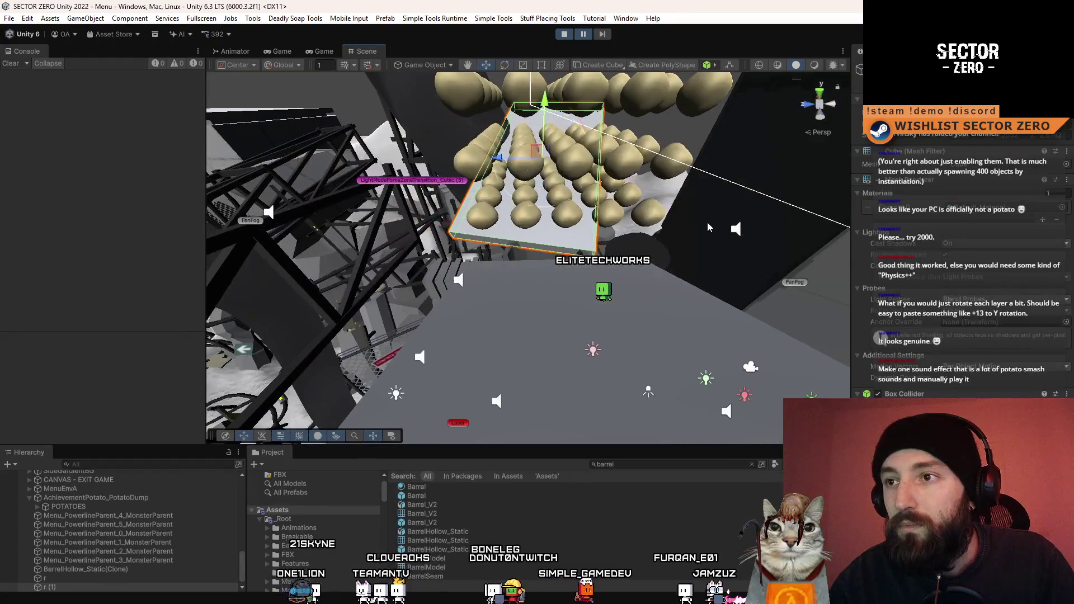
pyautogui.moveTo(576, 174)
pyautogui.mouseDown()
pyautogui.moveTo(660, 189)
pyautogui.moveTo(643, 206)
pyautogui.moveTo(630, 202)
pyautogui.mouseUp()
pyautogui.press('w')
pyautogui.moveTo(561, 237)
pyautogui.mouseDown()
pyautogui.moveTo(541, 203)
pyautogui.moveTo(367, 230)
pyautogui.moveTo(441, 254)
pyautogui.moveTo(579, 341)
pyautogui.moveTo(464, 257)
pyautogui.moveTo(406, 294)
pyautogui.moveTo(464, 220)
pyautogui.moveTo(582, 241)
pyautogui.moveTo(406, 260)
pyautogui.moveTo(490, 293)
pyautogui.moveTo(549, 269)
pyautogui.mouseUp()
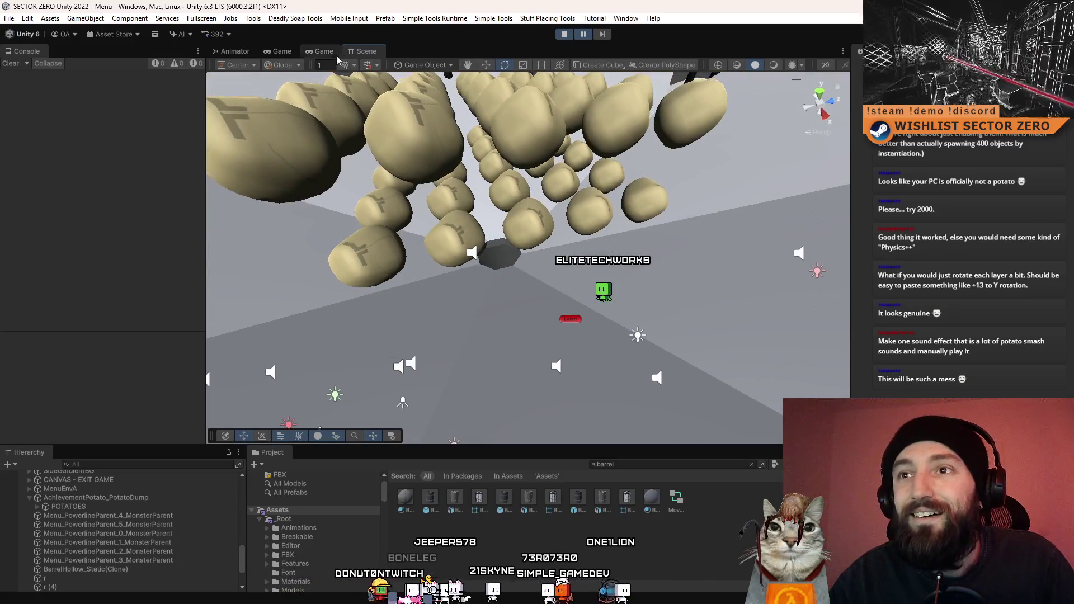
# Orbit the Scene view to the rock hollow and select one of the fallen potatoes.
pyautogui.click(324, 51)
pyautogui.click(325, 51)
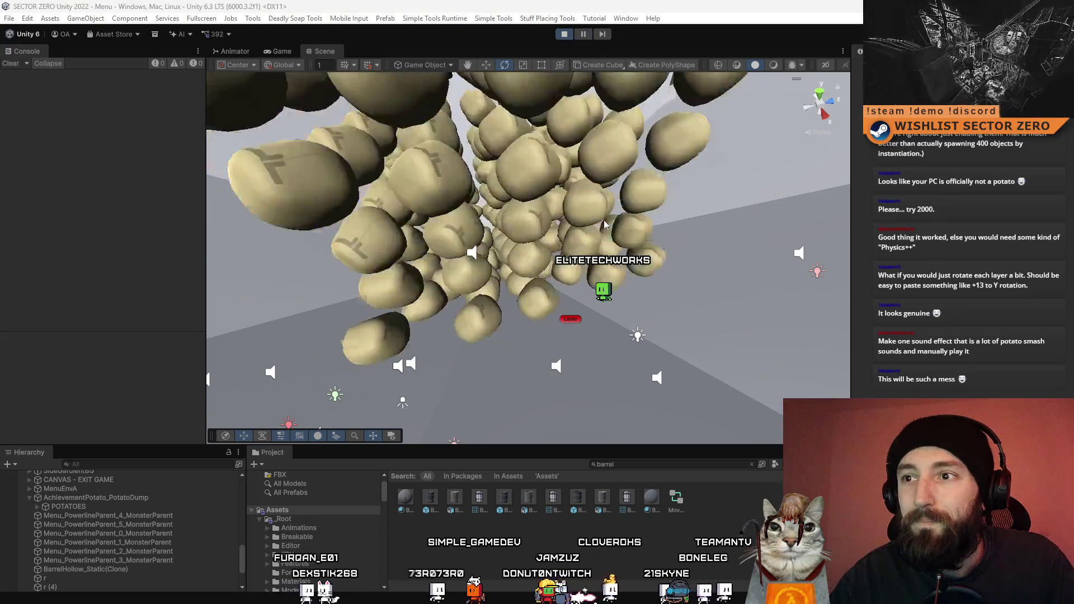
pyautogui.moveTo(593, 263)
pyautogui.mouseDown()
pyautogui.moveTo(602, 452)
pyautogui.moveTo(563, 51)
pyautogui.moveTo(488, 282)
pyautogui.moveTo(545, 286)
pyautogui.moveTo(540, 230)
pyautogui.moveTo(506, 240)
pyautogui.moveTo(552, 266)
pyautogui.moveTo(639, 161)
pyautogui.moveTo(649, 185)
pyautogui.moveTo(603, 212)
pyautogui.moveTo(682, 267)
pyautogui.moveTo(522, 214)
pyautogui.mouseUp()
pyautogui.click(545, 287)
pyautogui.click(522, 215)
pyautogui.scroll(-5, 525, 214)
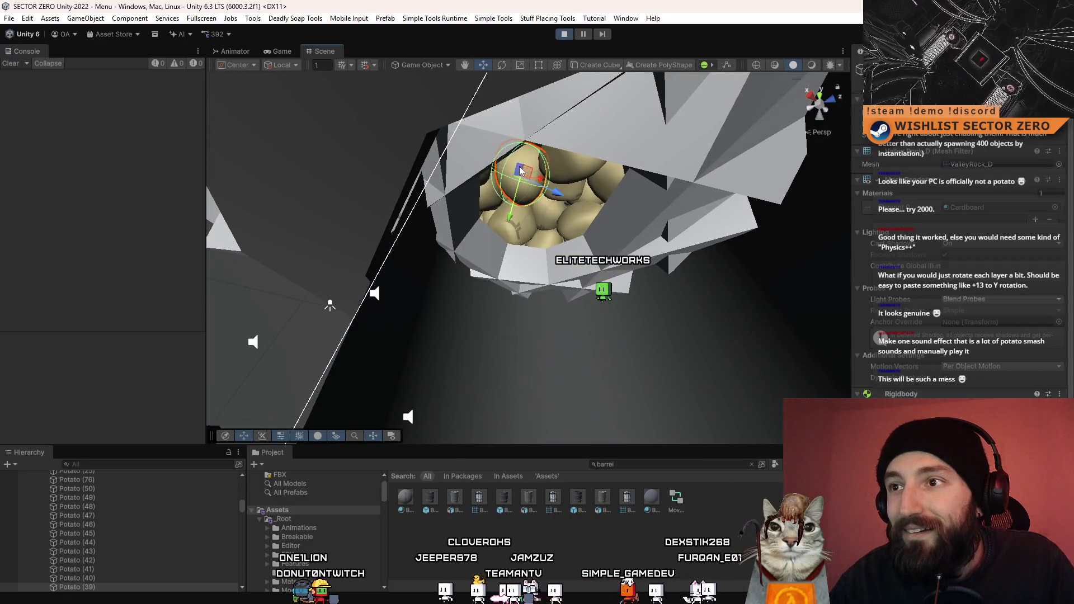
# Frame the settled potato pile and inspect it closely from several angles.
pyautogui.moveTo(330, 305)
pyautogui.mouseDown()
pyautogui.moveTo(342, 302)
pyautogui.moveTo(290, 357)
pyautogui.moveTo(338, 360)
pyautogui.moveTo(591, 464)
pyautogui.mouseUp()
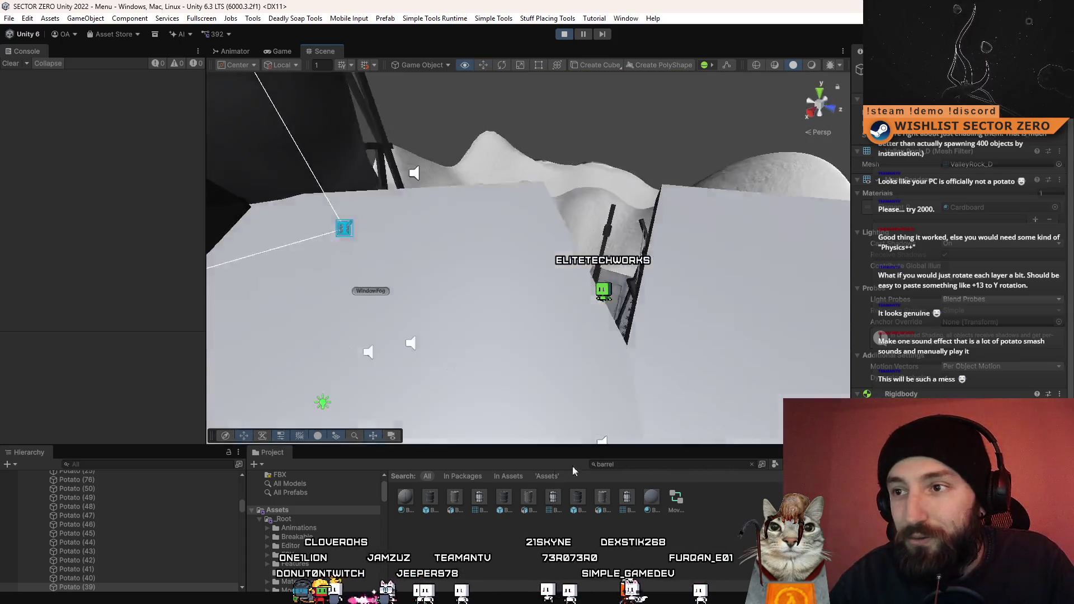
pyautogui.press('f')
pyautogui.moveTo(437, 241); pyautogui.dragTo(464, 221)
pyautogui.moveTo(383, 278)
pyautogui.mouseDown()
pyautogui.moveTo(336, 344)
pyautogui.moveTo(435, 234)
pyautogui.mouseUp()
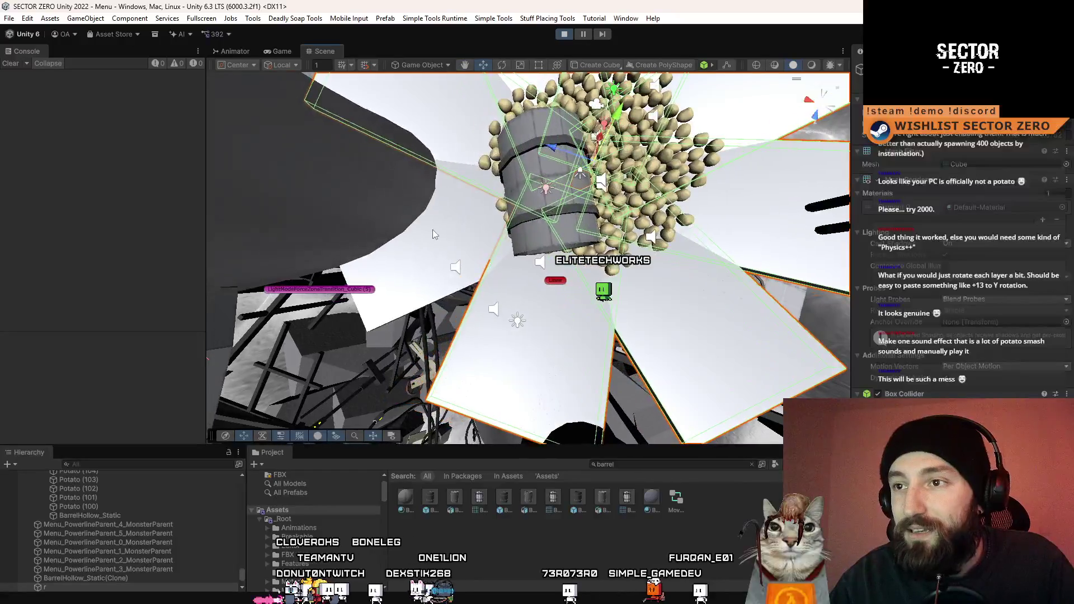
pyautogui.click(1066, 439)
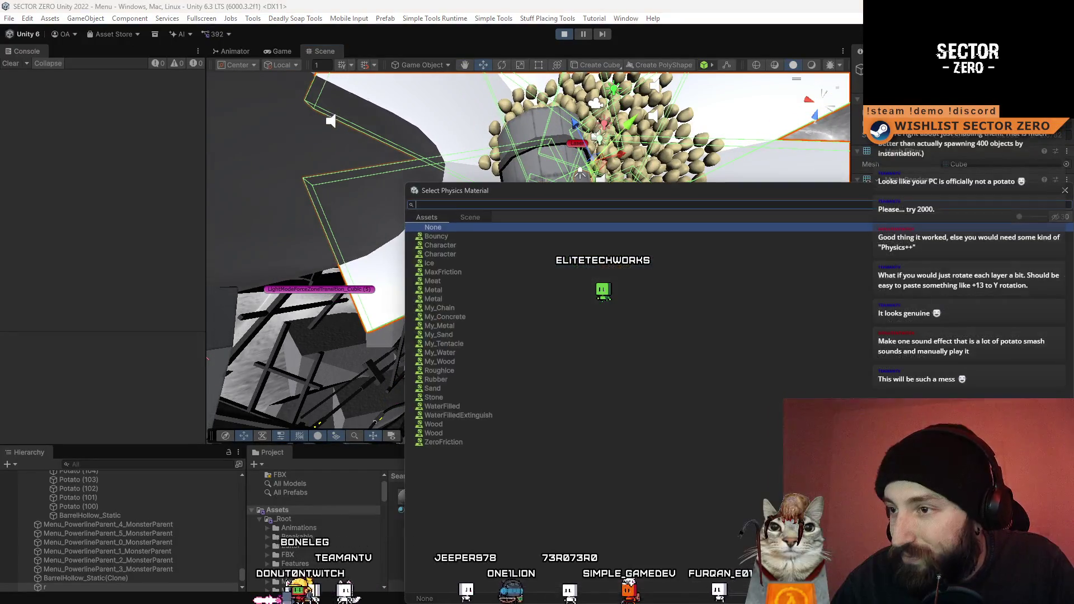
pyautogui.doubleClick(475, 236)
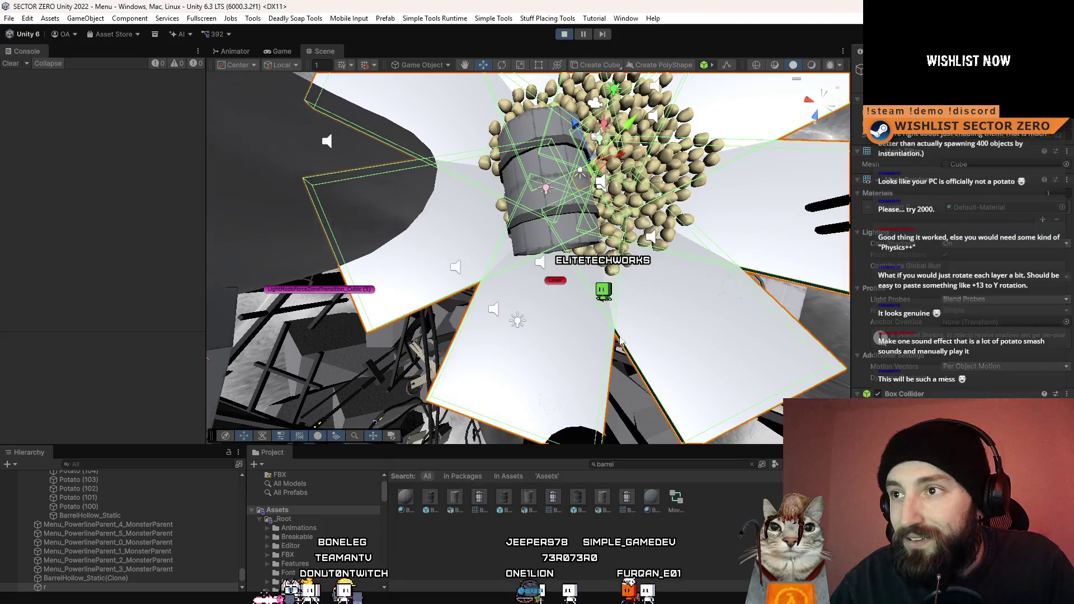
pyautogui.scroll(-5, 563, 254)
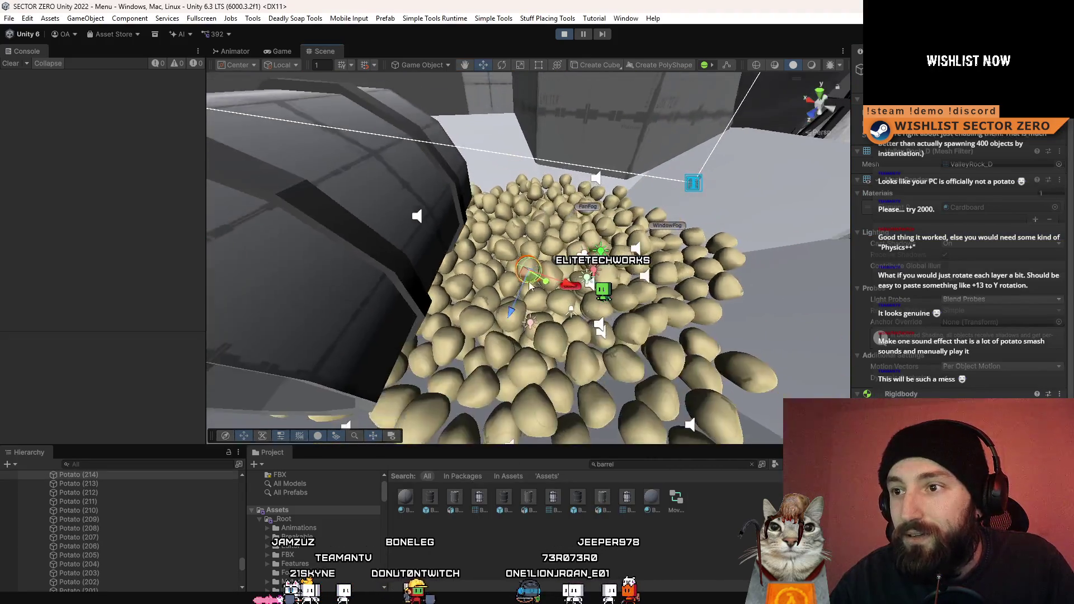
pyautogui.moveTo(531, 280)
pyautogui.mouseDown()
pyautogui.moveTo(654, 193)
pyautogui.moveTo(528, 277)
pyautogui.moveTo(525, 234)
pyautogui.mouseUp()
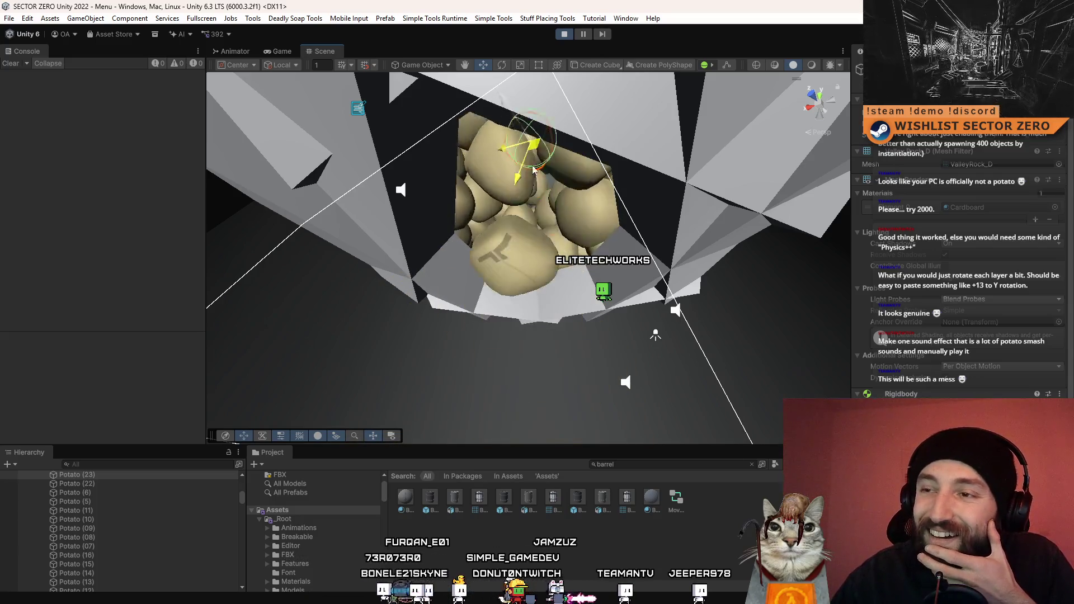
pyautogui.moveTo(503, 163)
pyautogui.mouseDown()
pyautogui.moveTo(505, 370)
pyautogui.moveTo(511, 257)
pyautogui.mouseUp()
pyautogui.moveTo(533, 127)
pyautogui.mouseDown()
pyautogui.moveTo(495, 242)
pyautogui.moveTo(593, 190)
pyautogui.moveTo(396, 182)
pyautogui.mouseUp()
# Pull back, then select and frame BarrelHollow_Static(Clone) inside the tower.
pyautogui.press('x')
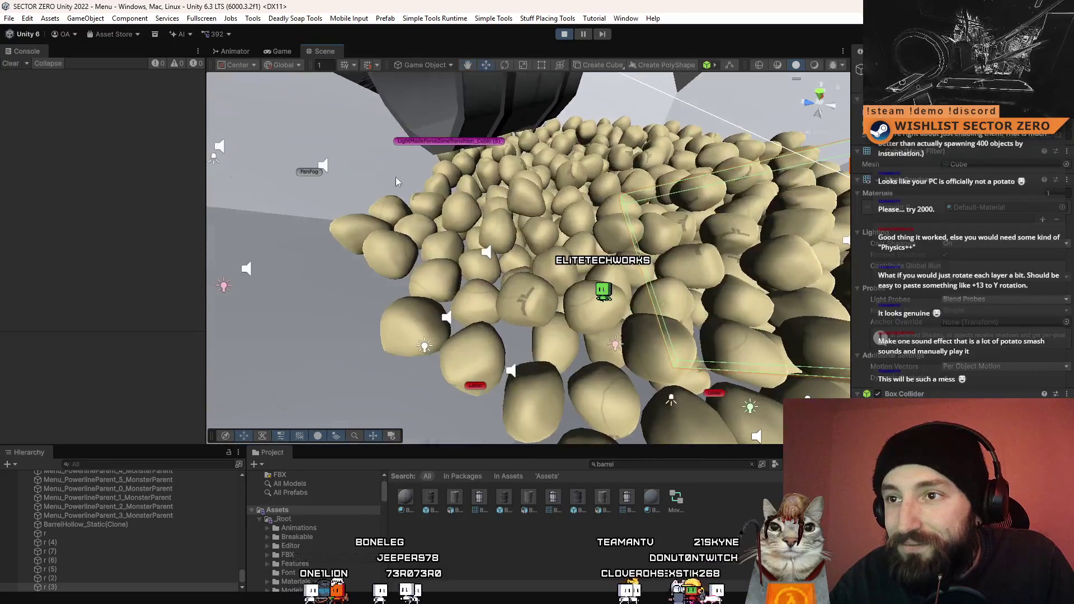
pyautogui.moveTo(336, 163)
pyautogui.mouseDown()
pyautogui.moveTo(646, 164)
pyautogui.moveTo(432, 260)
pyautogui.moveTo(431, 202)
pyautogui.moveTo(481, 101)
pyautogui.moveTo(532, 34)
pyautogui.moveTo(525, 24)
pyautogui.moveTo(474, 232)
pyautogui.moveTo(435, 330)
pyautogui.moveTo(449, 354)
pyautogui.moveTo(653, 429)
pyautogui.mouseUp()
pyautogui.scroll(5, 435, 330)
pyautogui.click(653, 429)
pyautogui.press('f')
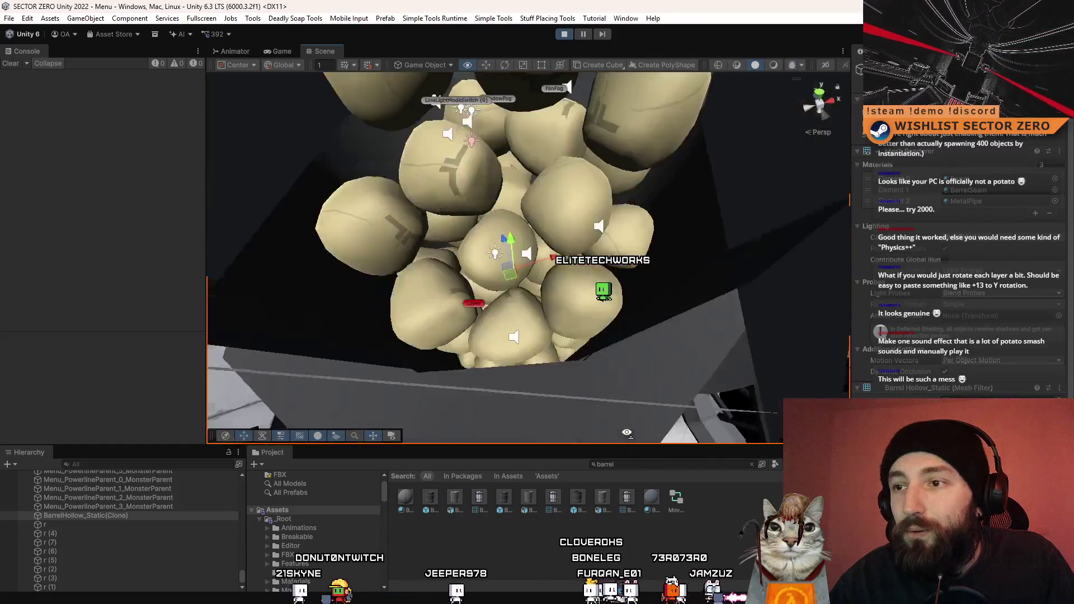
pyautogui.scroll(-10, 657, 197)
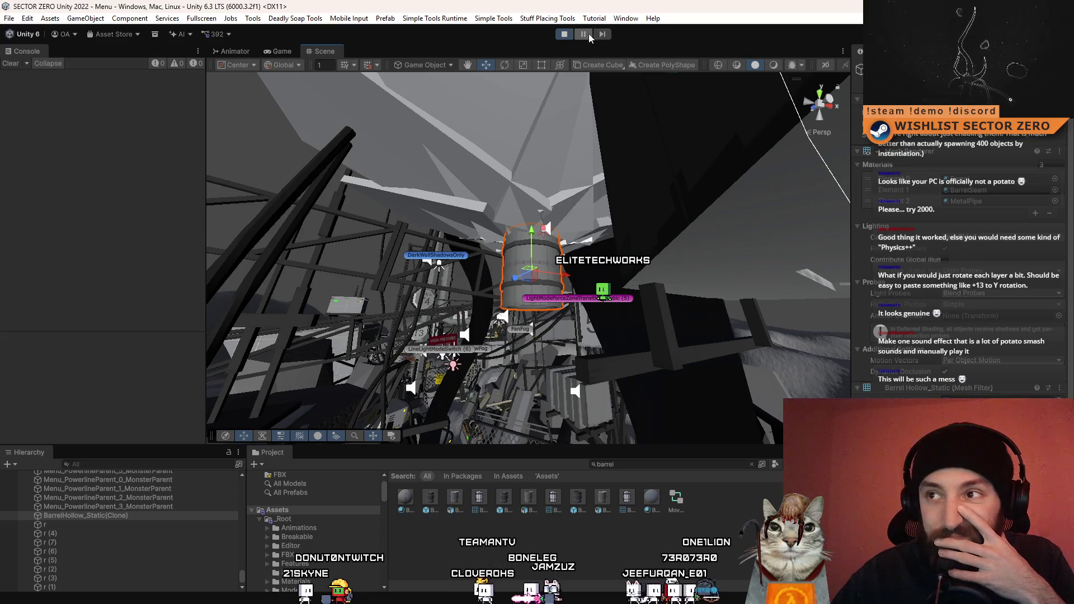
# Stretch the hollow barrel much taller along its Y axis with the Scale tool.
pyautogui.scroll(3, 499, 170)
pyautogui.press('r')
pyautogui.moveTo(499, 170); pyautogui.dragTo(507, 130)
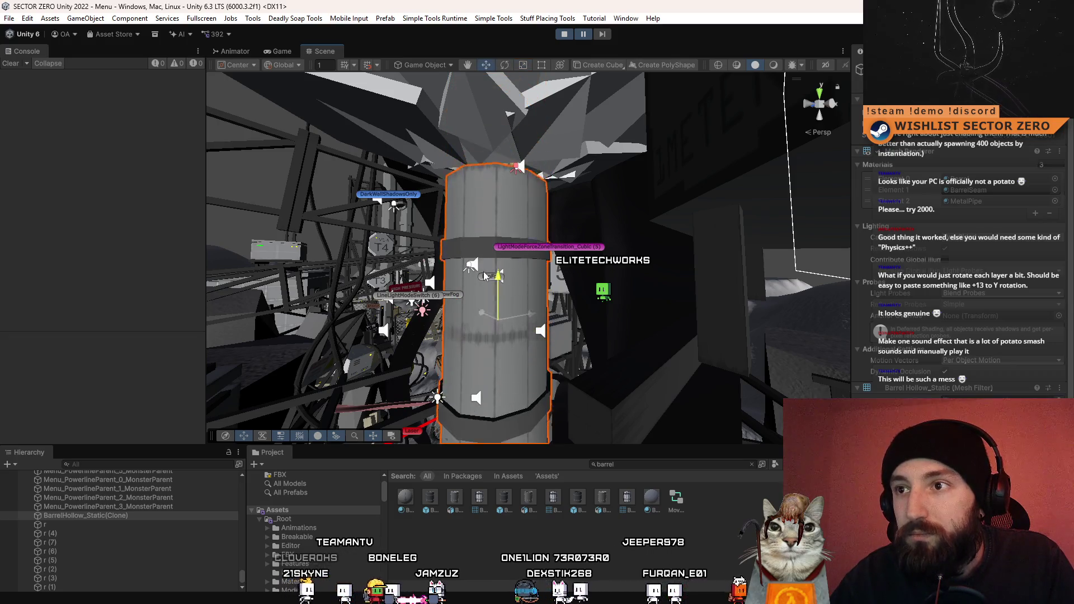
pyautogui.scroll(5, 485, 274)
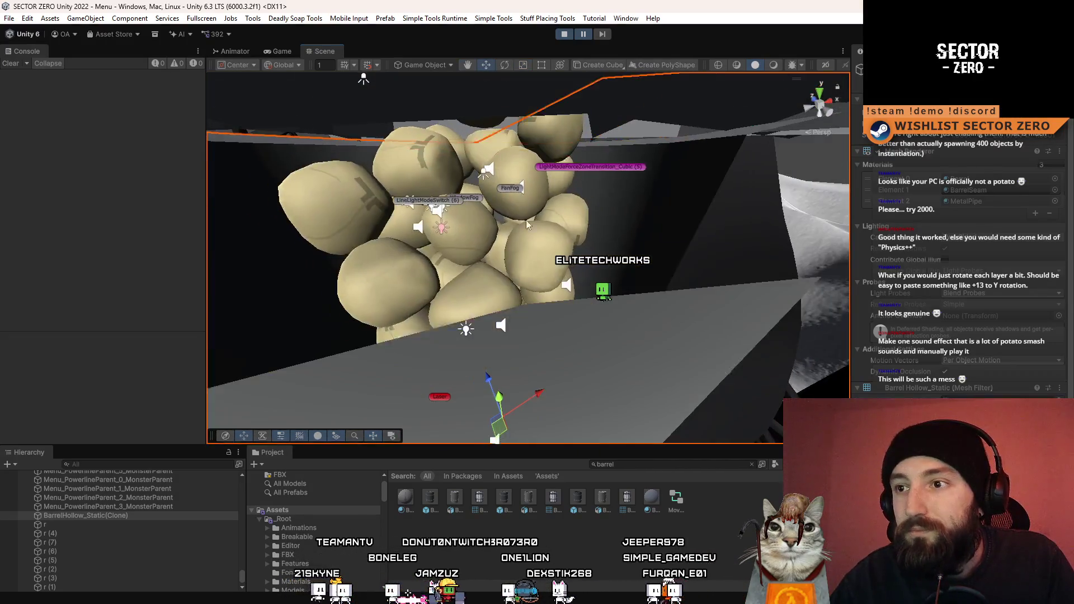
pyautogui.scroll(-5, 518, 235)
# Orbit into the barrel to check the potatoes filling it, selecting the r (5) cube.
pyautogui.moveTo(517, 235); pyautogui.dragTo(551, 315)
pyautogui.click(552, 315)
pyautogui.moveTo(605, 337); pyautogui.dragTo(513, 375)
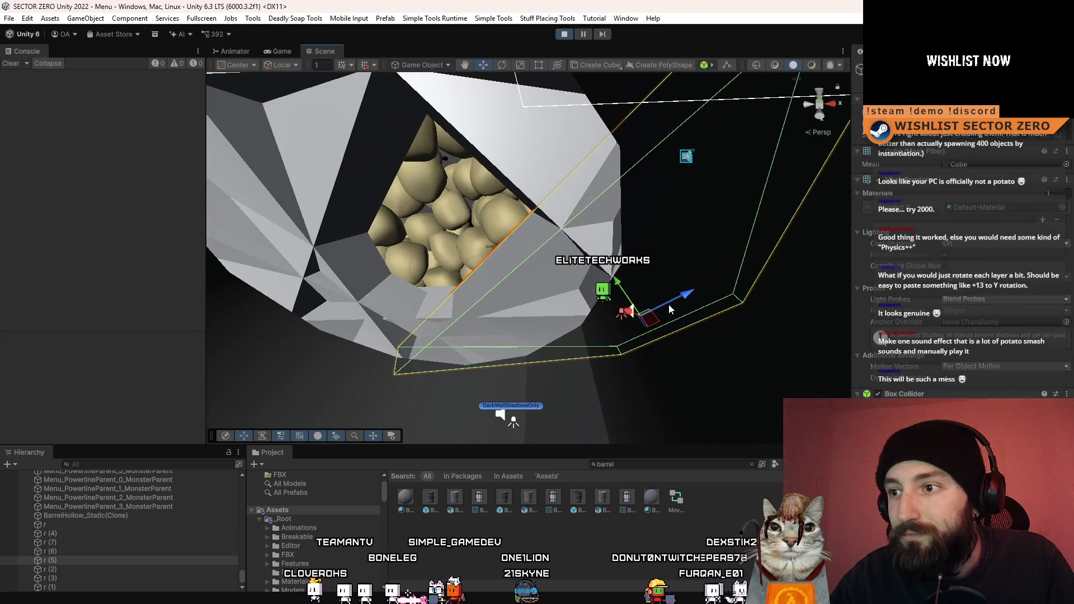
pyautogui.press('x')
pyautogui.press('f')
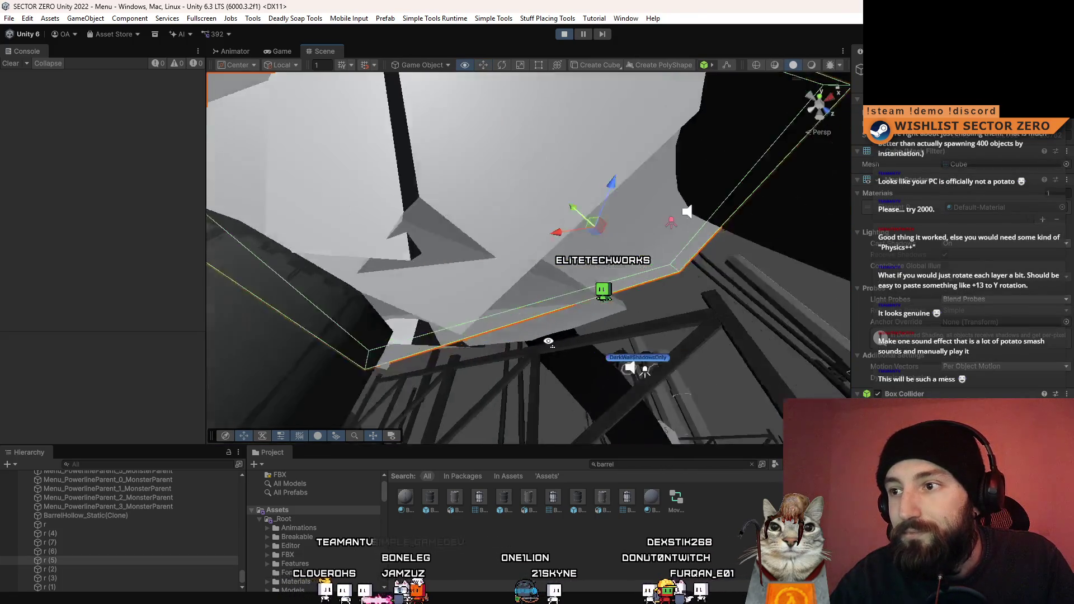
pyautogui.moveTo(577, 222)
pyautogui.mouseDown()
pyautogui.moveTo(532, 290)
pyautogui.moveTo(498, 269)
pyautogui.mouseUp()
pyautogui.scroll(-10, 532, 290)
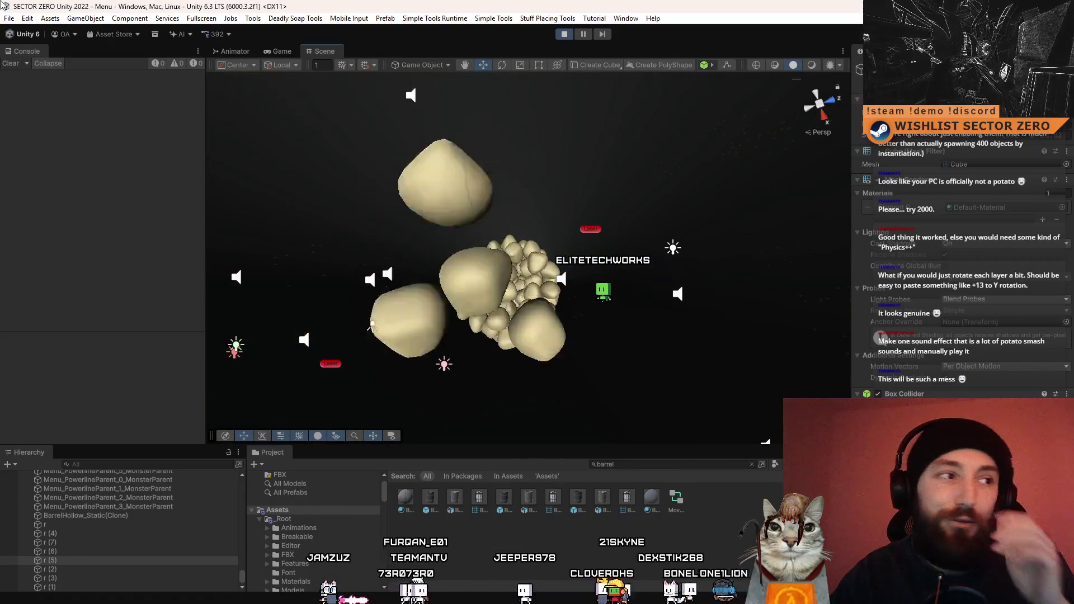
pyautogui.moveTo(615, 303)
pyautogui.mouseDown()
pyautogui.moveTo(419, 551)
pyautogui.moveTo(395, 468)
pyautogui.moveTo(533, 478)
pyautogui.moveTo(501, 481)
pyautogui.mouseUp()
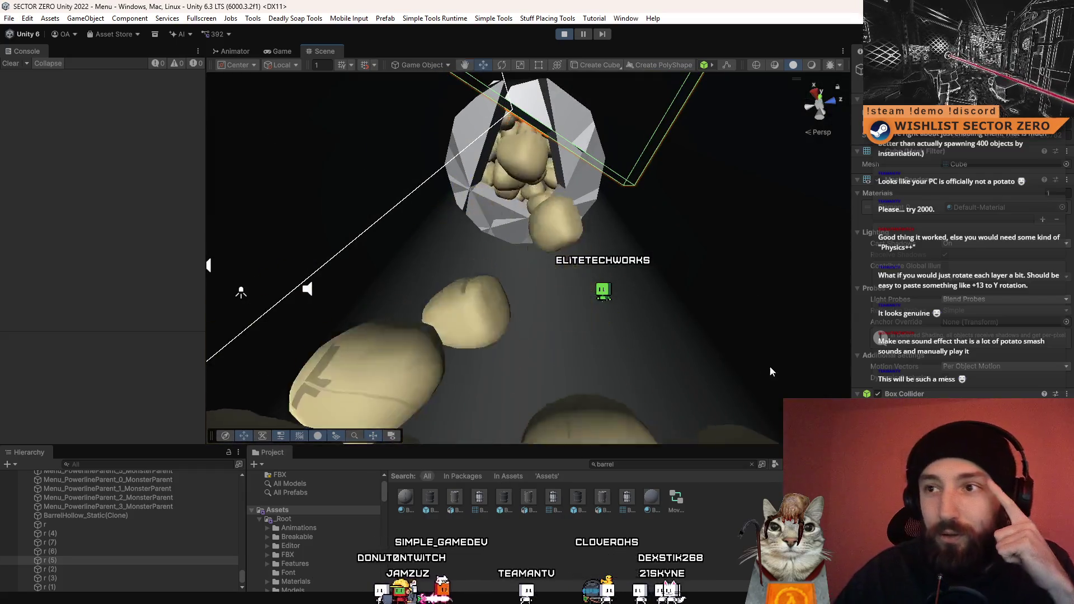
pyautogui.moveTo(504, 197)
pyautogui.mouseDown()
pyautogui.moveTo(645, 168)
pyautogui.moveTo(583, 348)
pyautogui.moveTo(588, 238)
pyautogui.moveTo(529, 258)
pyautogui.moveTo(514, 201)
pyautogui.mouseUp()
pyautogui.scroll(-5, 514, 201)
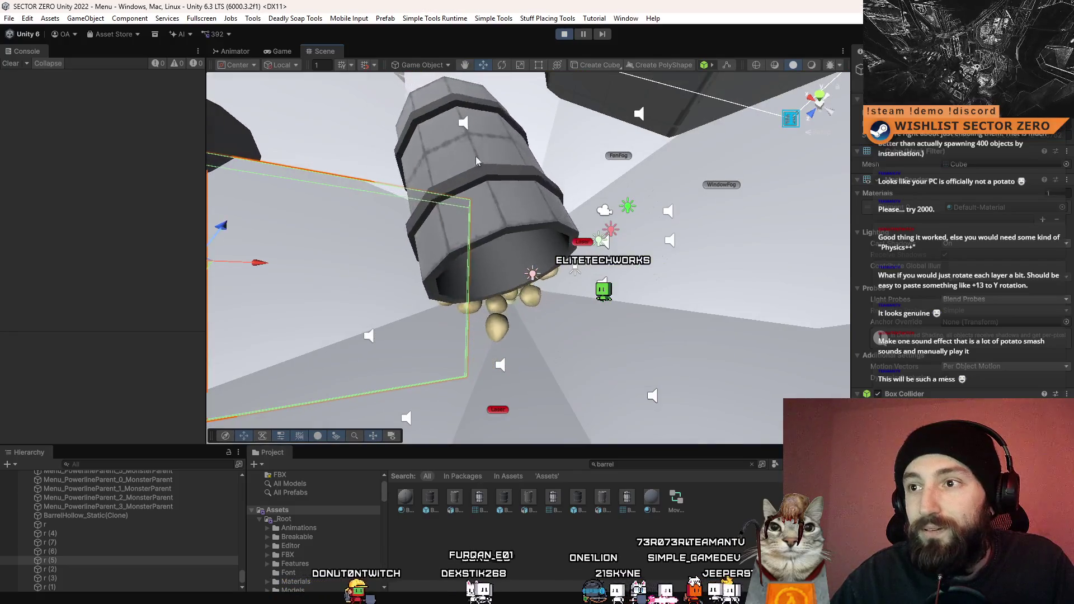
# Select the hollow barrel and view it closely, then from overhead.
pyautogui.click(471, 161)
pyautogui.moveTo(471, 162)
pyautogui.mouseDown()
pyautogui.moveTo(599, 271)
pyautogui.moveTo(530, 327)
pyautogui.mouseUp()
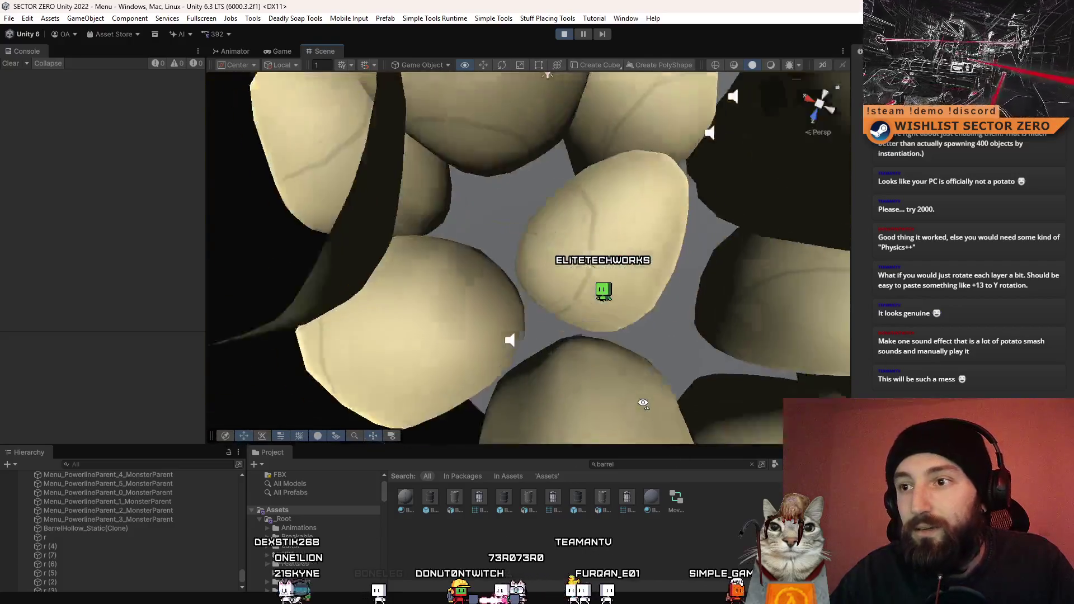
pyautogui.moveTo(644, 403)
pyautogui.mouseDown()
pyautogui.moveTo(703, 334)
pyautogui.moveTo(768, 112)
pyautogui.moveTo(722, 163)
pyautogui.mouseUp()
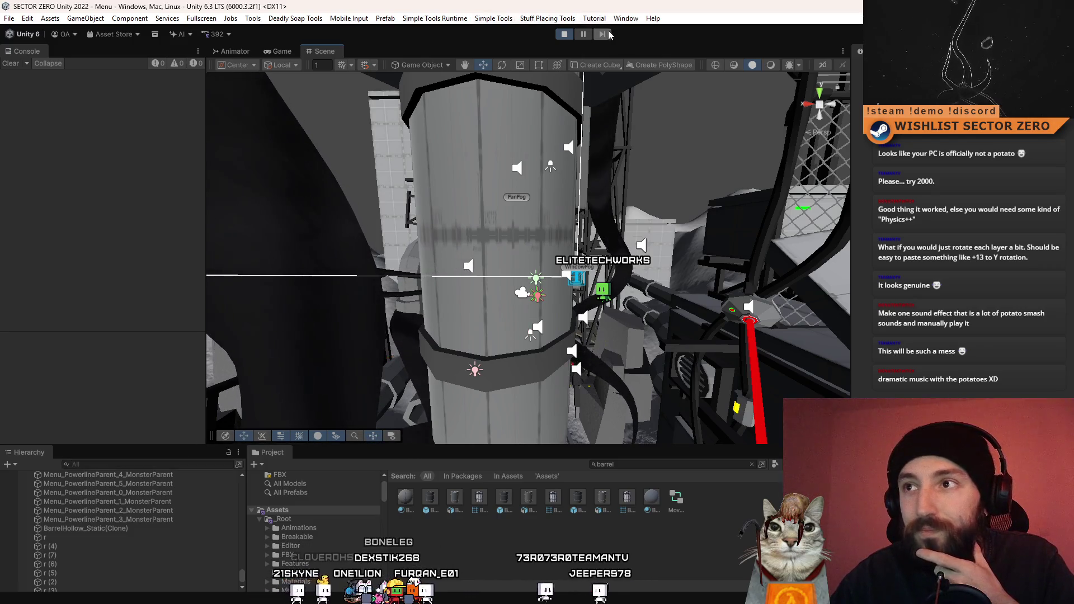
pyautogui.click(584, 34)
# Freeze the potatoes in place and orbit around the stacked column.
pyautogui.click(494, 181)
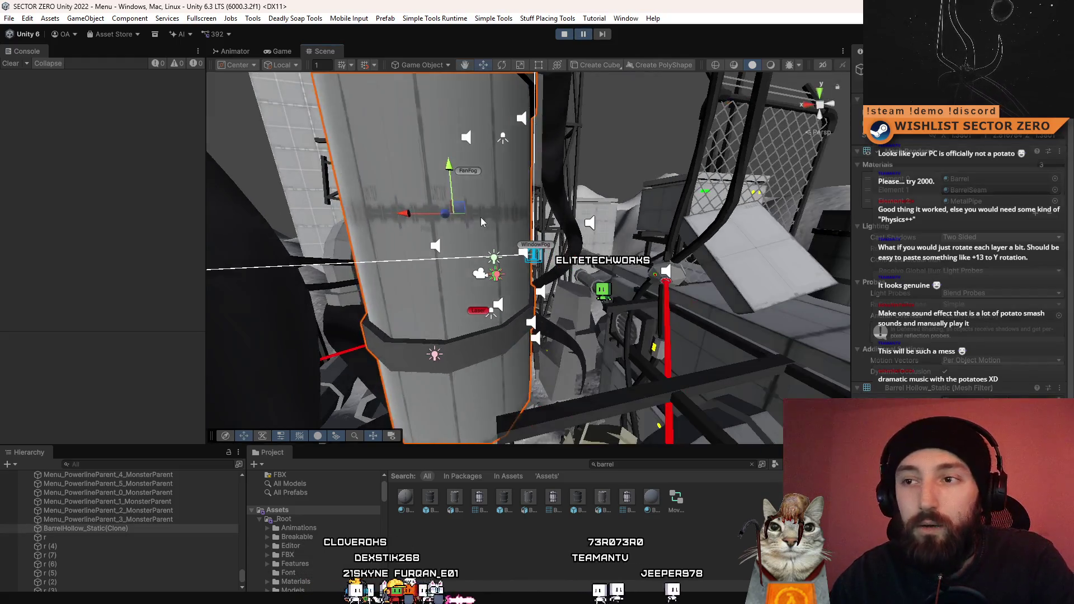
pyautogui.moveTo(611, 250)
pyautogui.mouseDown()
pyautogui.moveTo(407, 206)
pyautogui.moveTo(506, 192)
pyautogui.mouseUp()
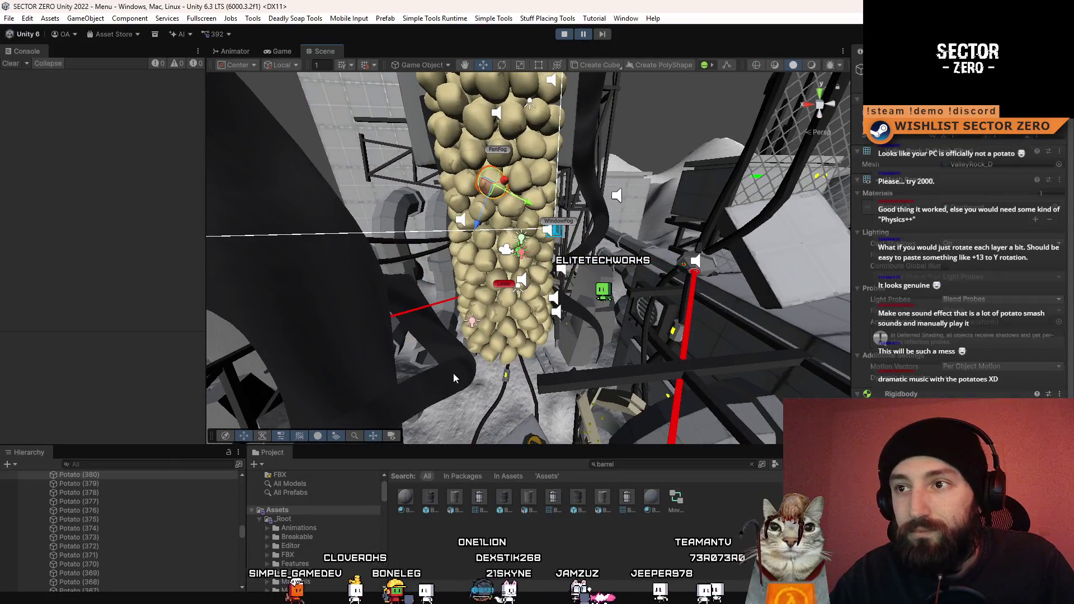
pyautogui.scroll(10, 91, 560)
pyautogui.scroll(5, 175, 520)
pyautogui.scroll(3, 160, 502)
# Select all Potato objects through Potato (396) via the Hierarchy filter, then exit Play mode.
pyautogui.click(162, 464)
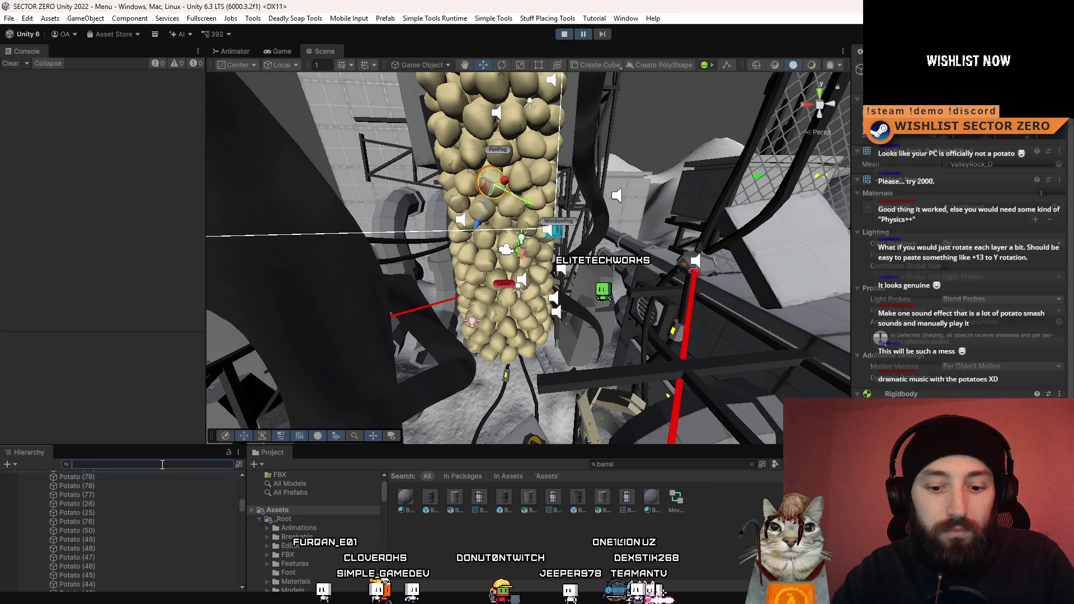
pyautogui.write('potato')
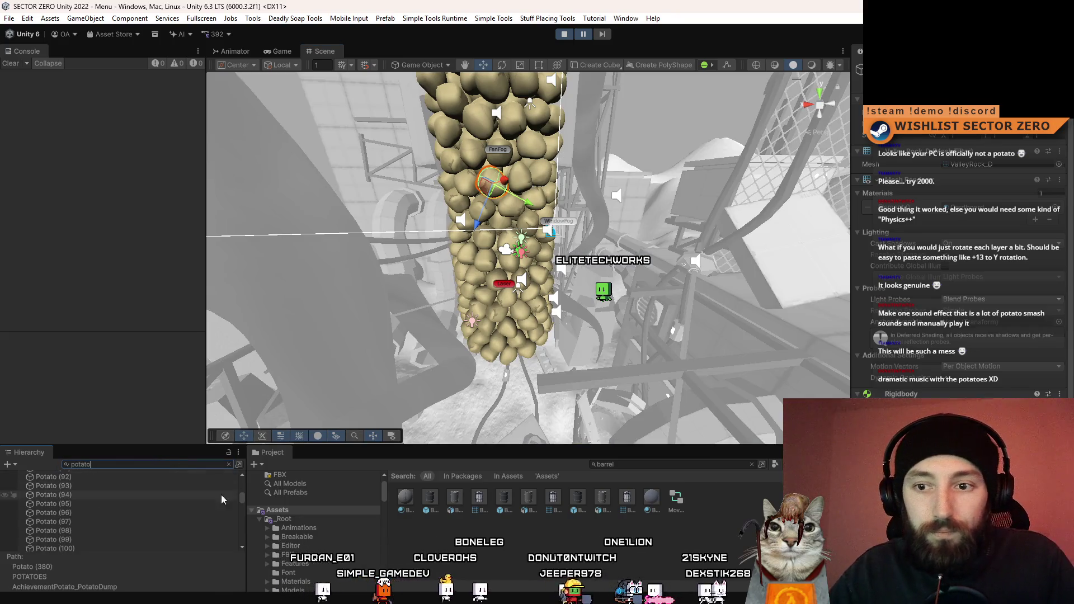
pyautogui.moveTo(241, 497)
pyautogui.mouseDown()
pyautogui.moveTo(244, 479)
pyautogui.moveTo(240, 549)
pyautogui.mouseUp()
pyautogui.click(135, 492)
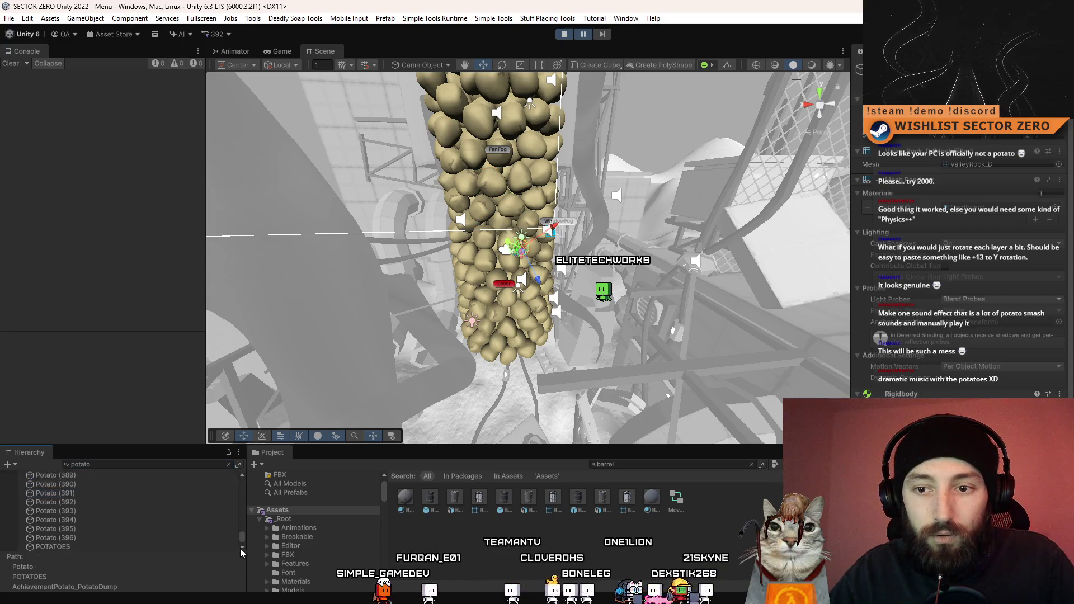
pyautogui.keyDown('shift'); pyautogui.click(108, 539); pyautogui.keyUp('shift')
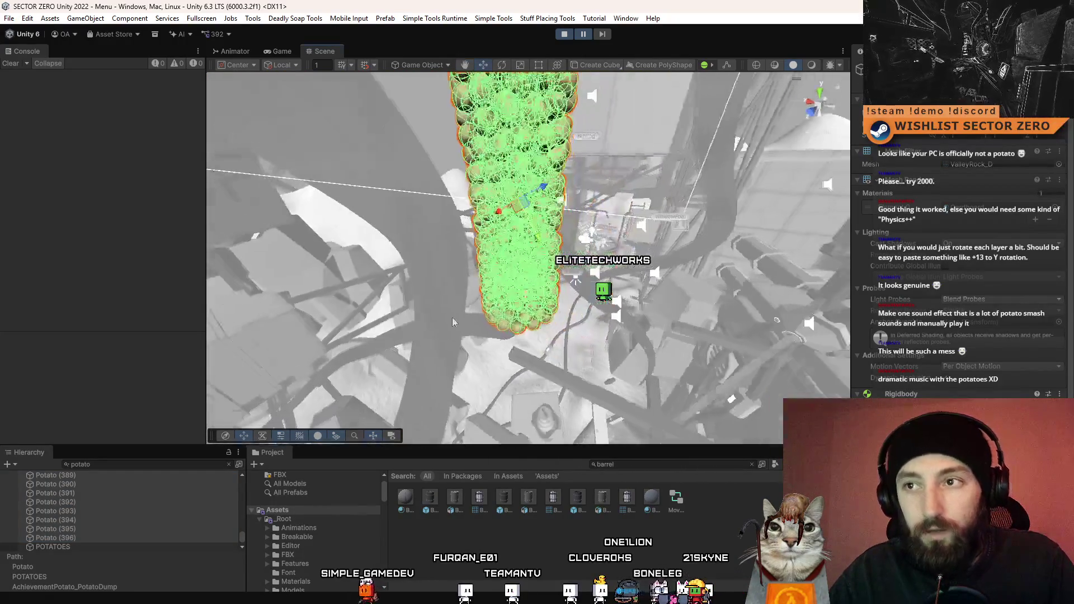
pyautogui.click(563, 34)
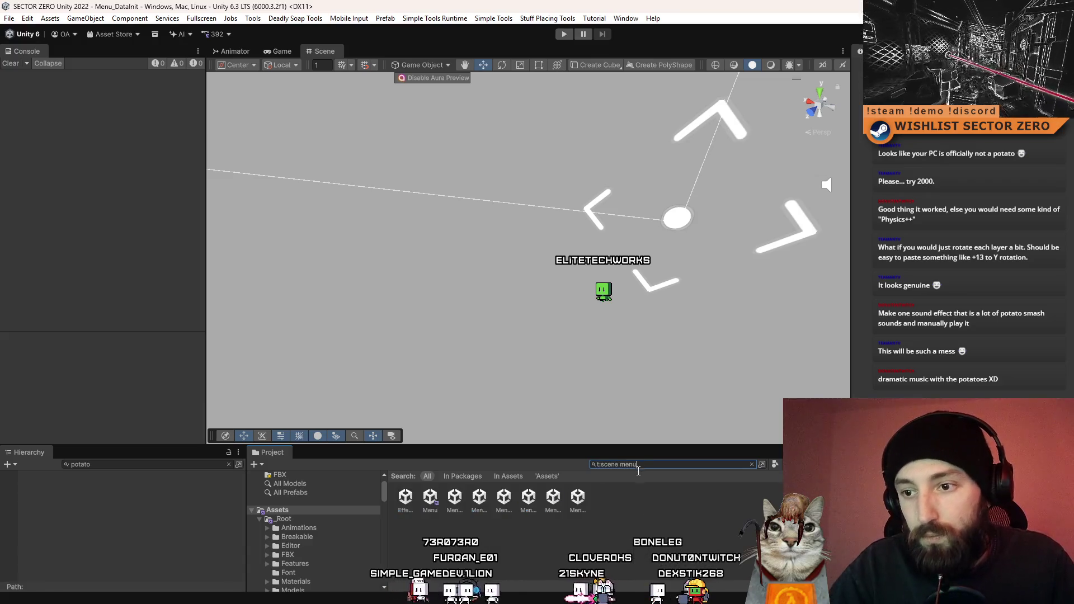
# Open the Menu scene from the search results in the Scene view and clear the Project search.
pyautogui.doubleClick(425, 497)
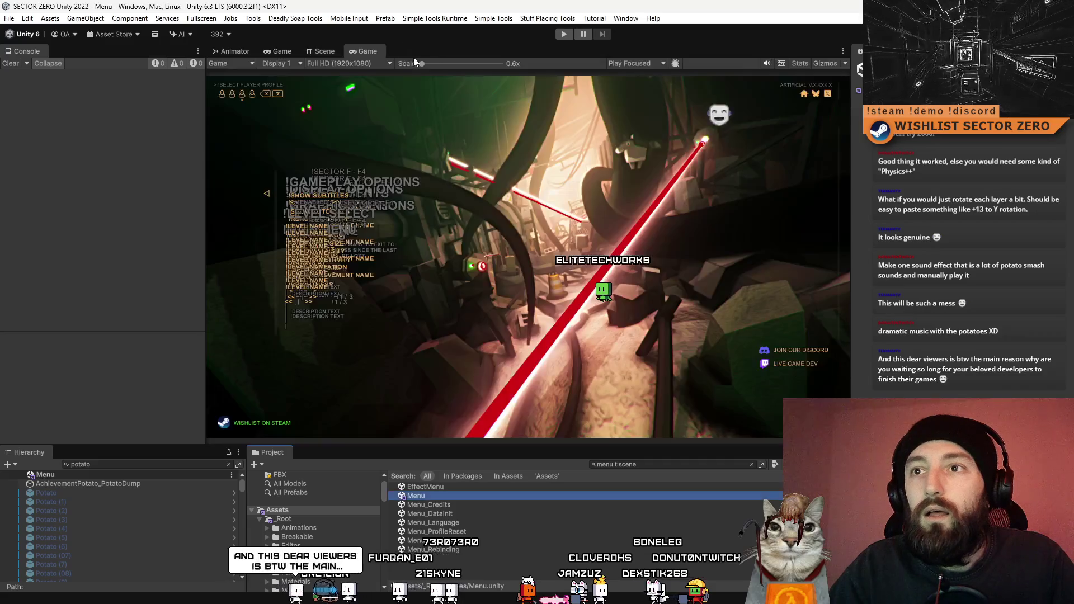
pyautogui.click(325, 50)
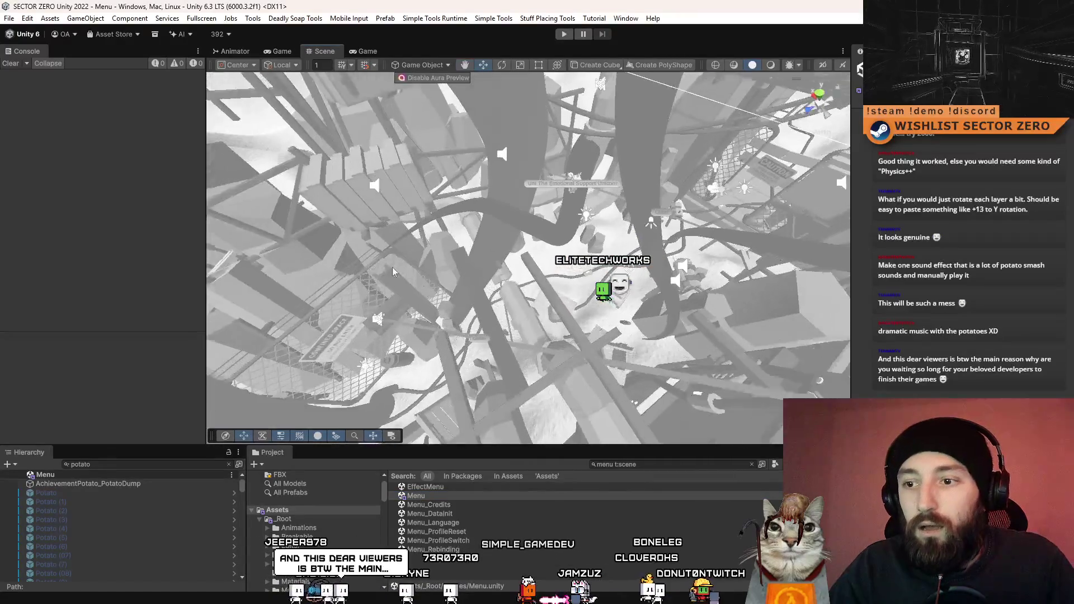
pyautogui.click(751, 464)
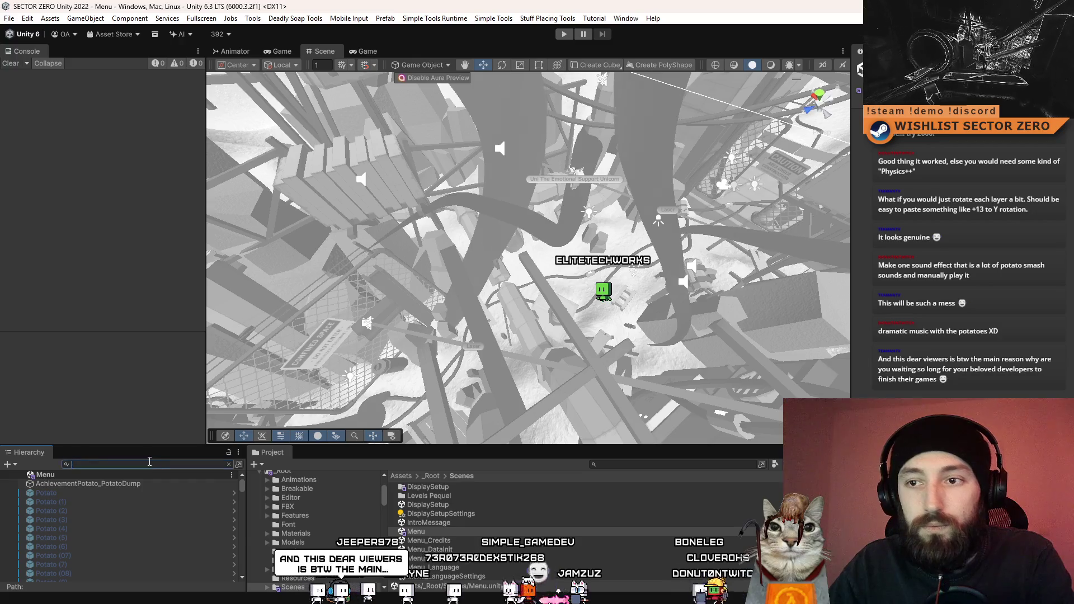
# Paste the copied potato stack into the Menu scene and frame it.
pyautogui.press('Escape')
pyautogui.moveTo(470, 280); pyautogui.dragTo(456, 302)
pyautogui.hotkey('ctrl', 'v')
pyautogui.press('f')
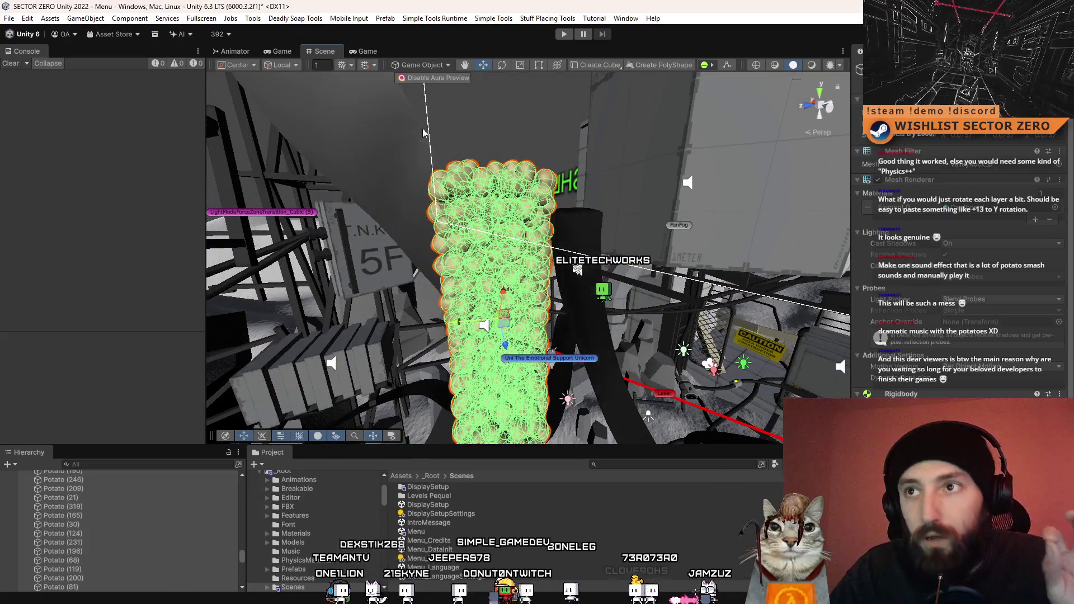
# Swap the stack for Potato prefab instances using ChangeObjectForPrefab's 'Change - No remember name'.
pyautogui.moveTo(457, 21)
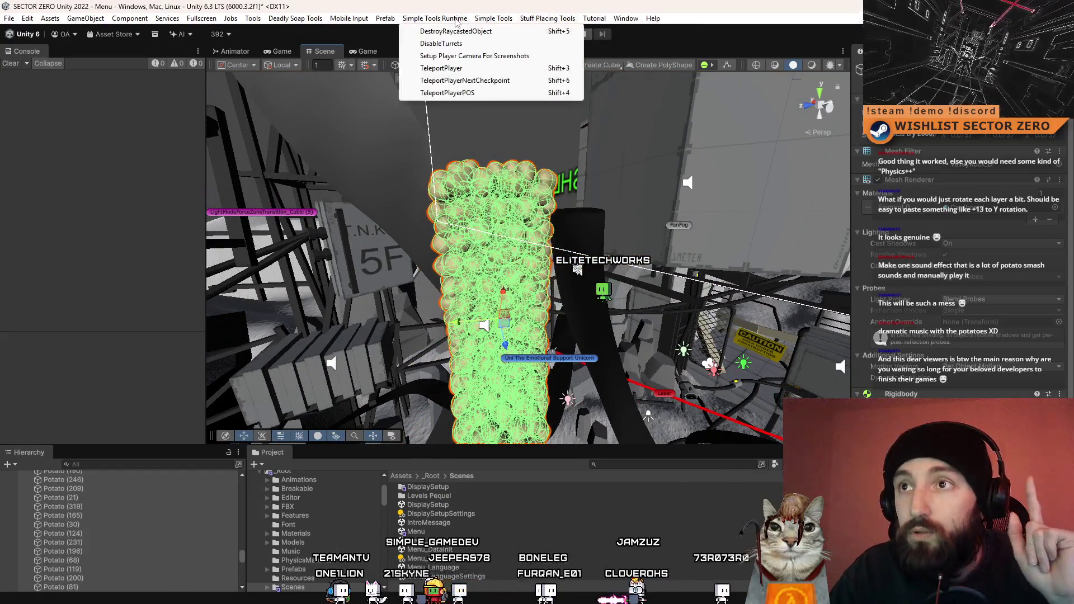
pyautogui.moveTo(389, 21)
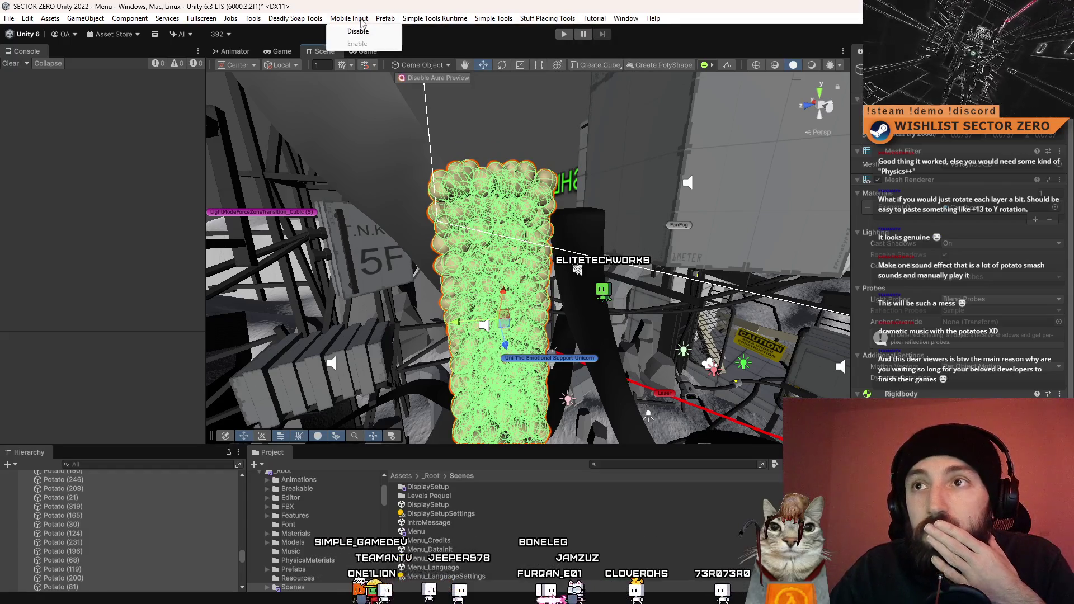
pyautogui.moveTo(495, 26)
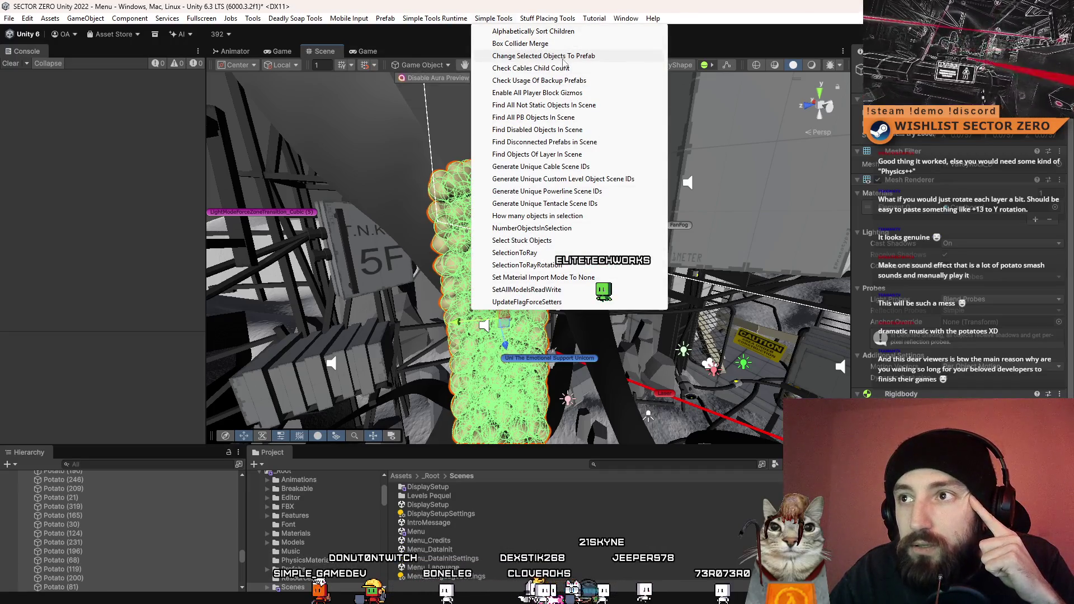
pyautogui.click(562, 59)
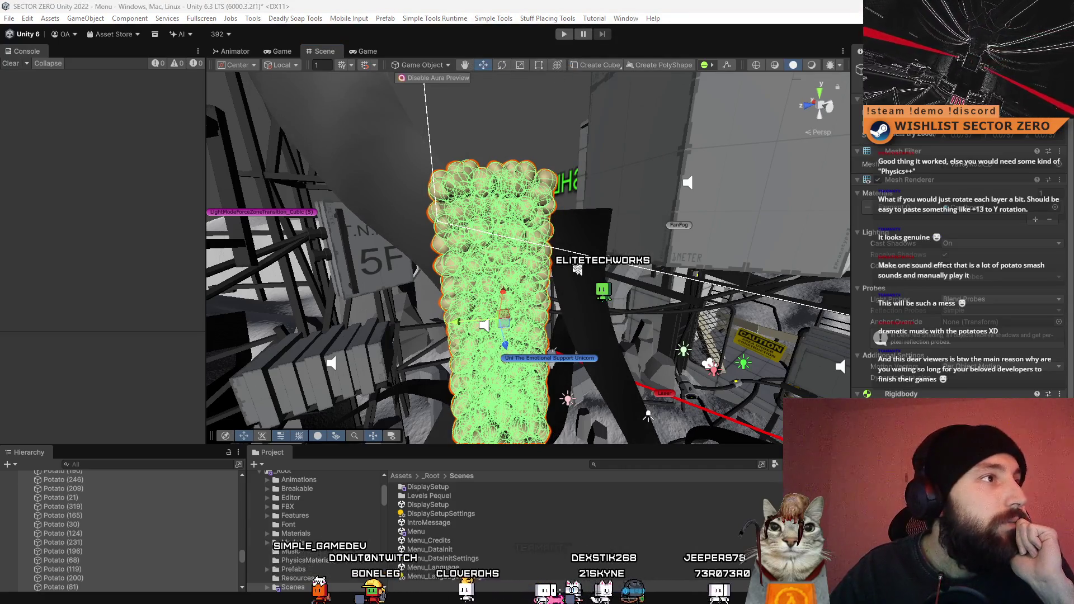
pyautogui.click(576, 174)
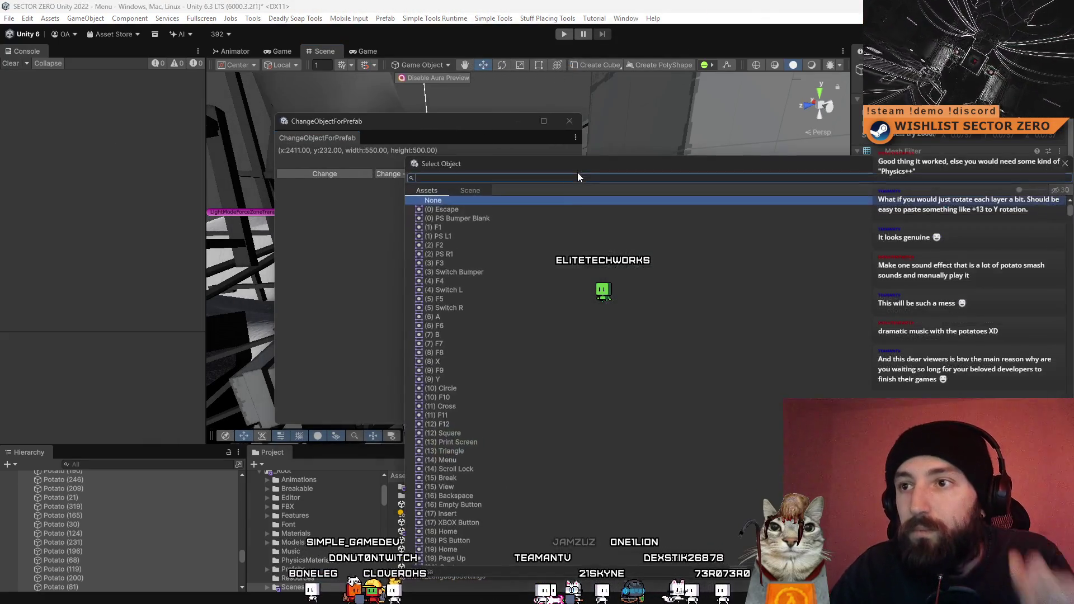
pyautogui.write('pota')
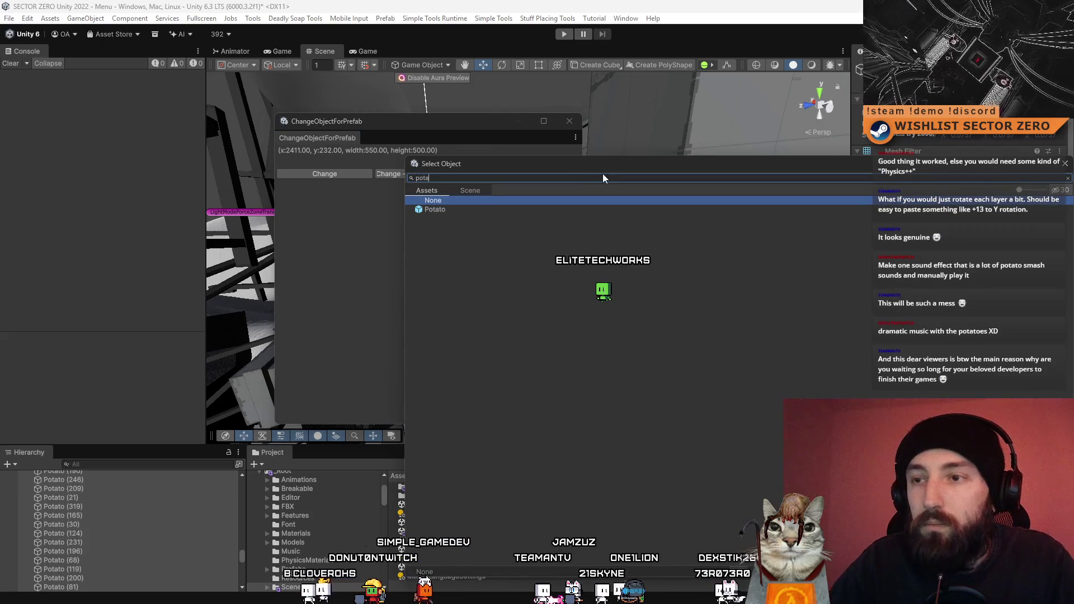
pyautogui.doubleClick(457, 212)
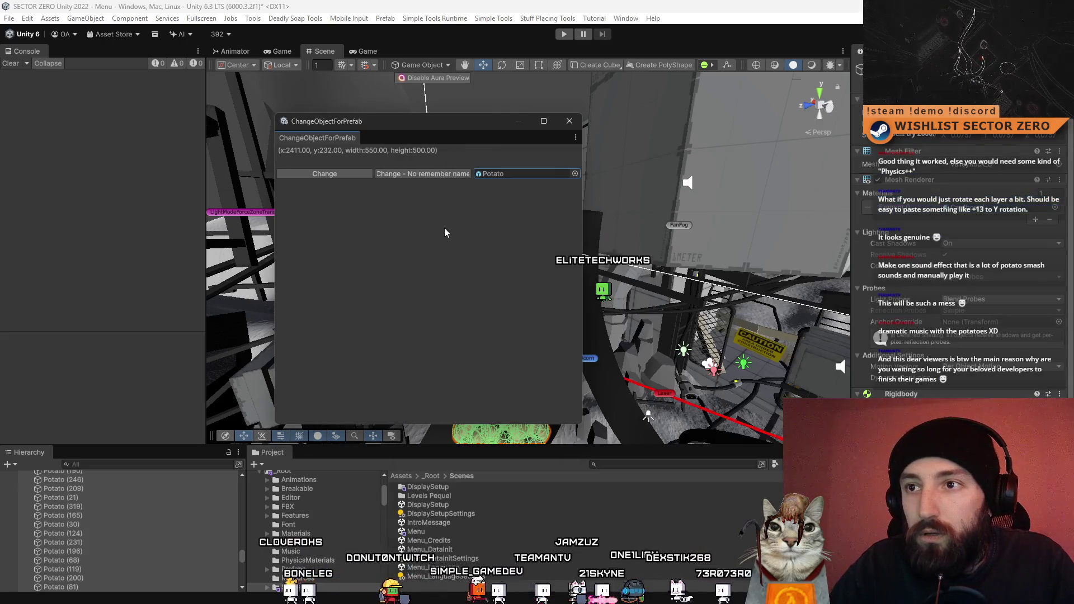
pyautogui.click(449, 175)
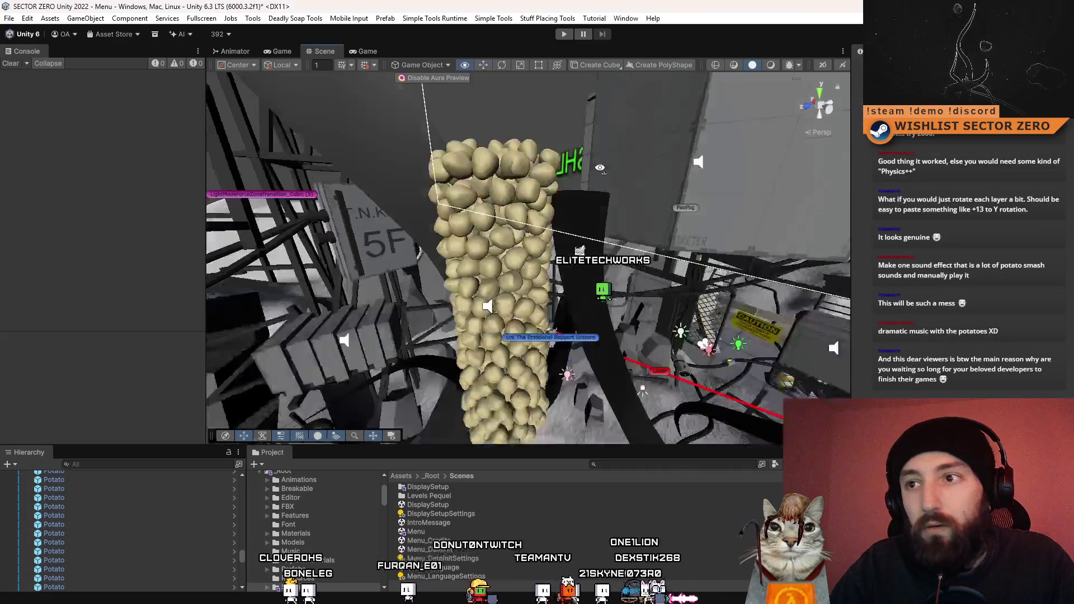
# Select the stray Potato objects near the tower and delete them.
pyautogui.hotkey('ctrl', 'f')
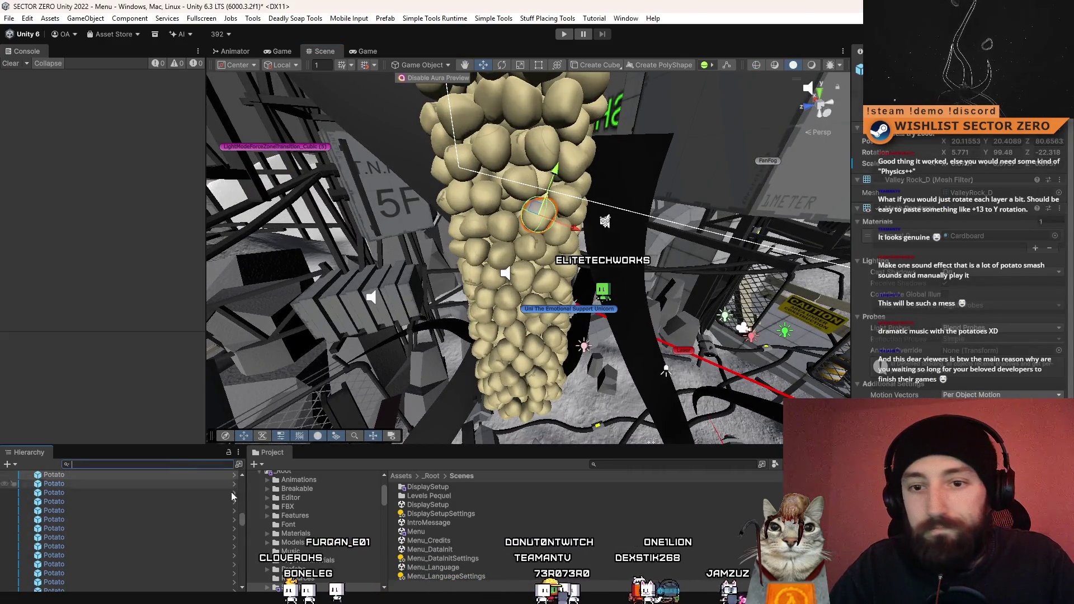
pyautogui.moveTo(243, 519)
pyautogui.mouseDown()
pyautogui.moveTo(243, 484)
pyautogui.moveTo(245, 595)
pyautogui.mouseUp()
pyautogui.click(129, 494)
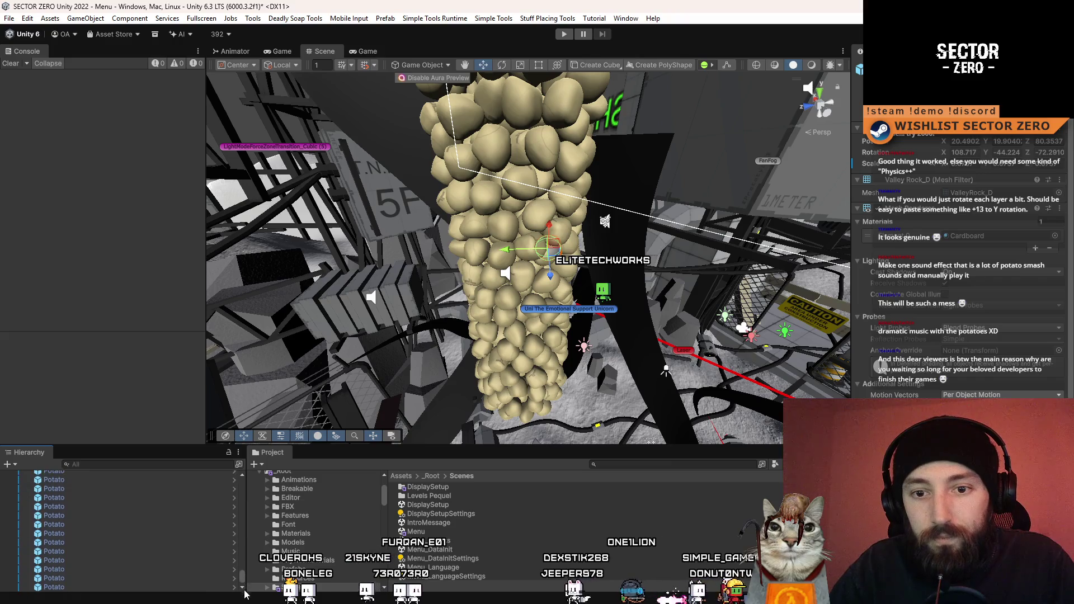
pyautogui.keyDown('shift'); pyautogui.click(144, 587); pyautogui.keyUp('shift')
pyautogui.moveTo(442, 341)
pyautogui.mouseDown()
pyautogui.moveTo(458, 352)
pyautogui.moveTo(582, 362)
pyautogui.mouseUp()
pyautogui.press('Delete')
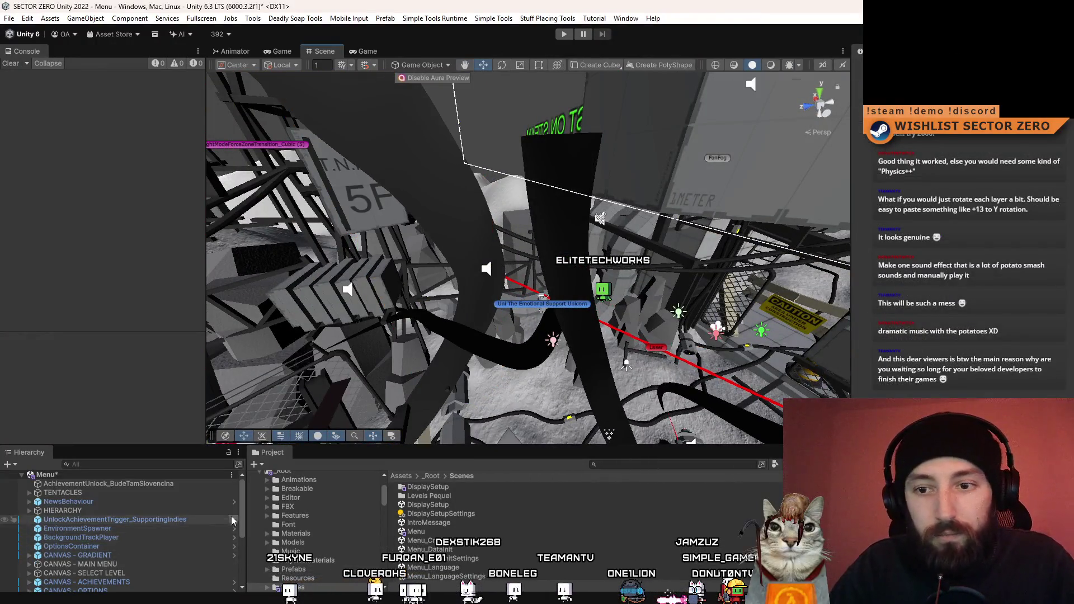
# Filter the Hierarchy for 'pot', then select the POTATOES group and frame it in the Scene view.
pyautogui.moveTo(242, 505); pyautogui.dragTo(243, 586)
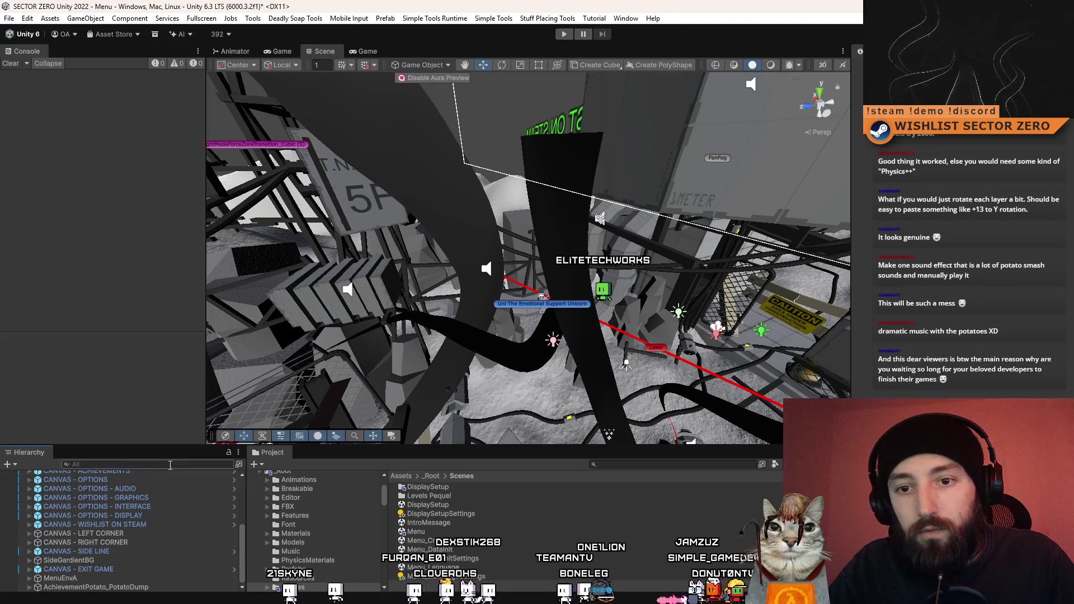
pyautogui.write('pot')
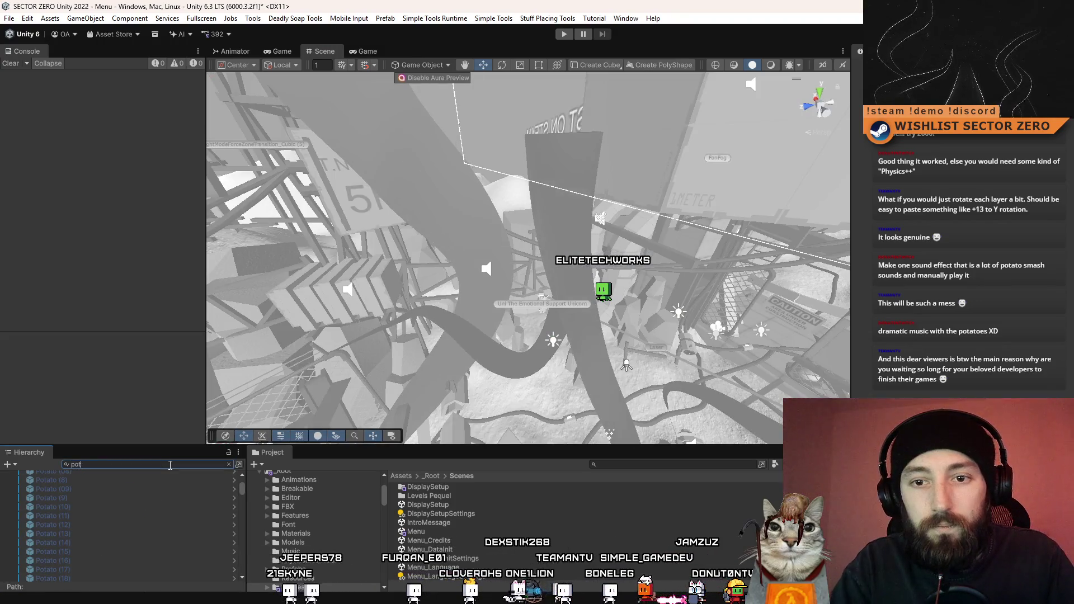
pyautogui.click(102, 484)
pyautogui.press('BackSpace')
pyautogui.press('BackSpace')
pyautogui.press('BackSpace')
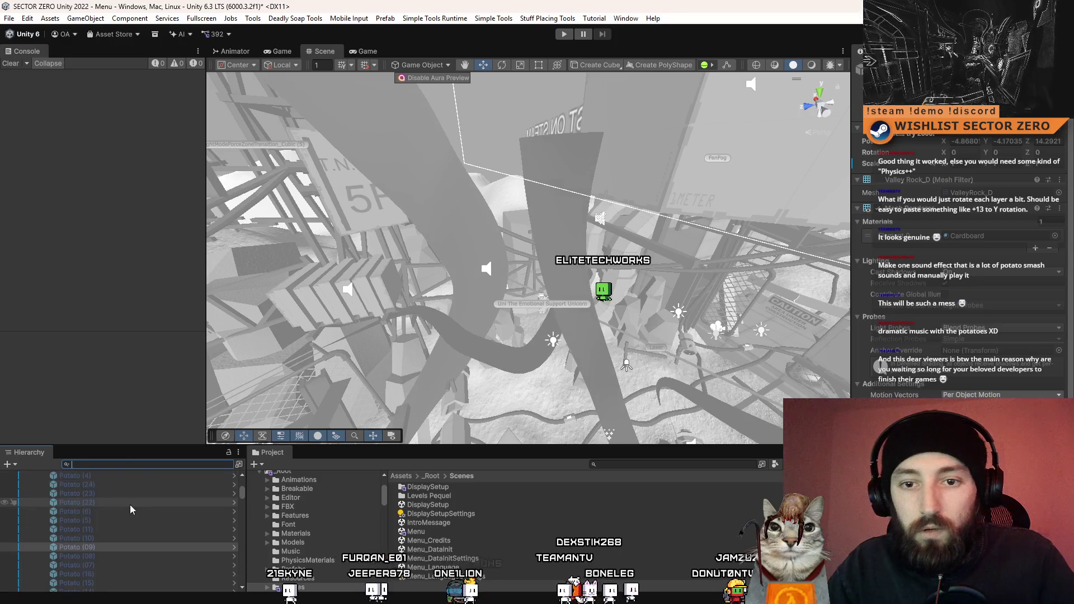
pyautogui.scroll(-1, 173, 505)
pyautogui.click(101, 499)
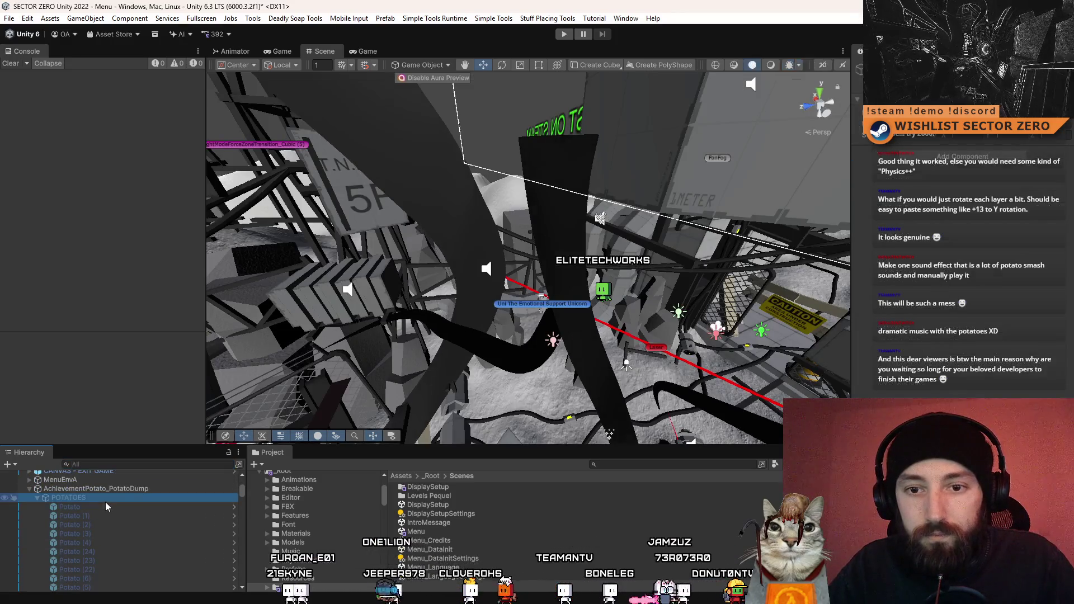
pyautogui.press('f')
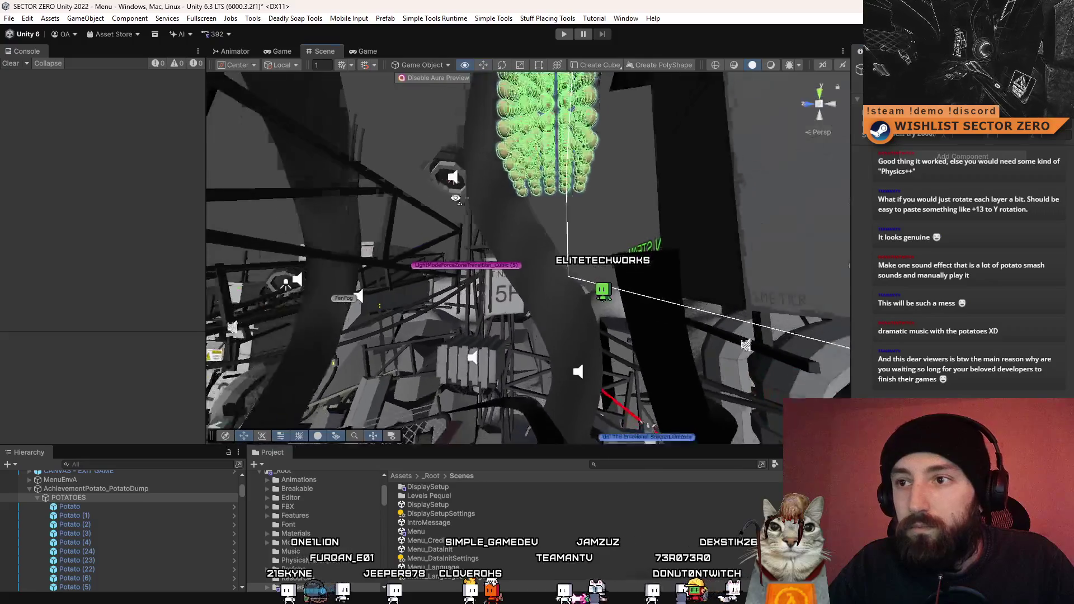
pyautogui.moveTo(548, 58); pyautogui.dragTo(552, 260)
pyautogui.scroll(-5, 129, 502)
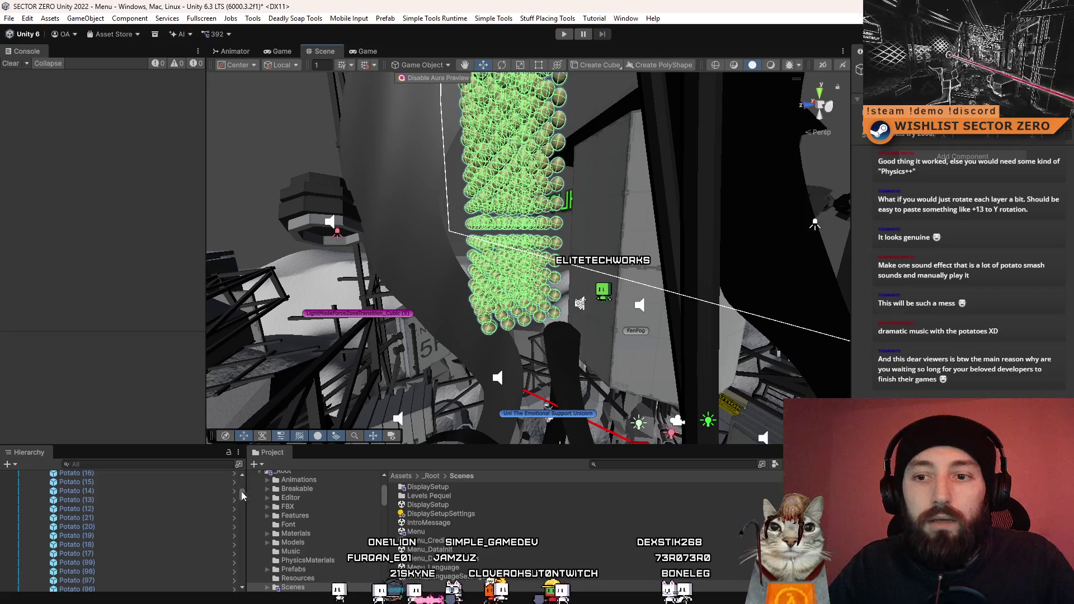
pyautogui.moveTo(243, 501); pyautogui.dragTo(254, 586)
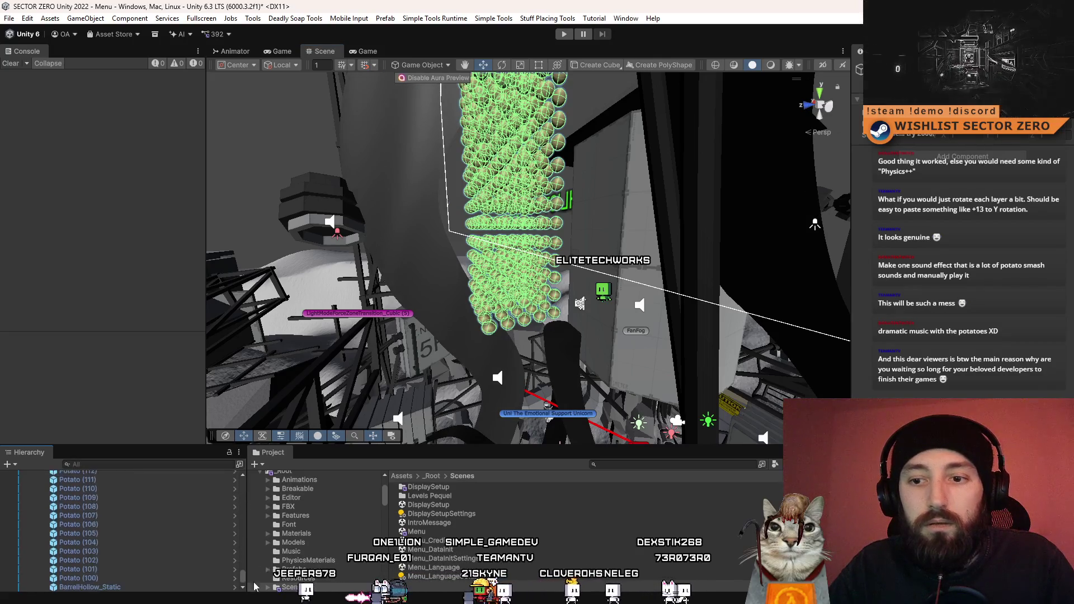
# Duplicate the selected potatoes into new instances from Potato (397) onward and frame them.
pyautogui.hotkey('ctrl', 'd')
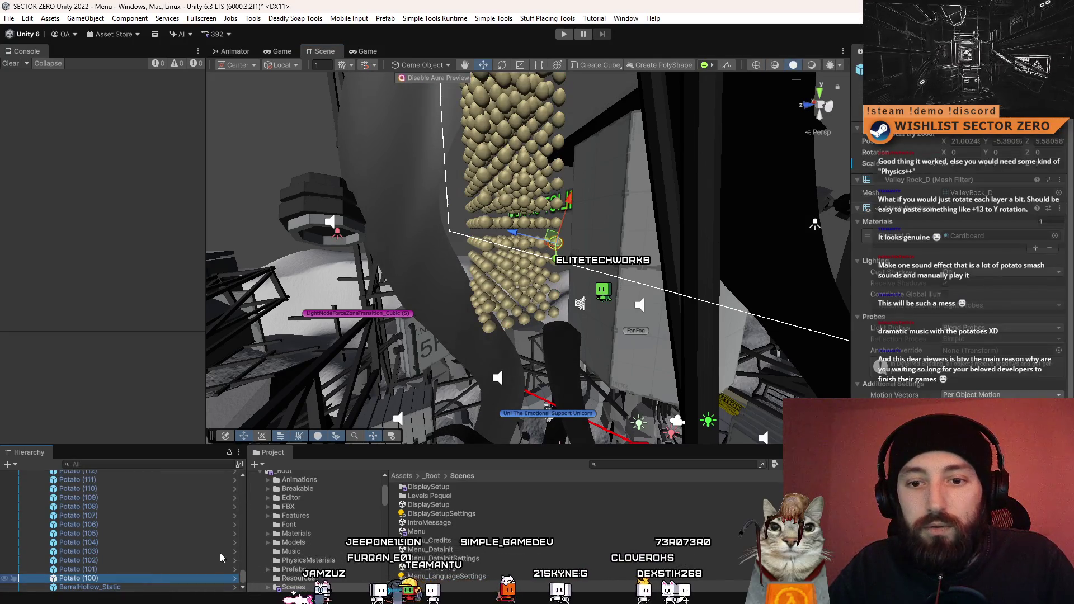
pyautogui.scroll(-2, 151, 536)
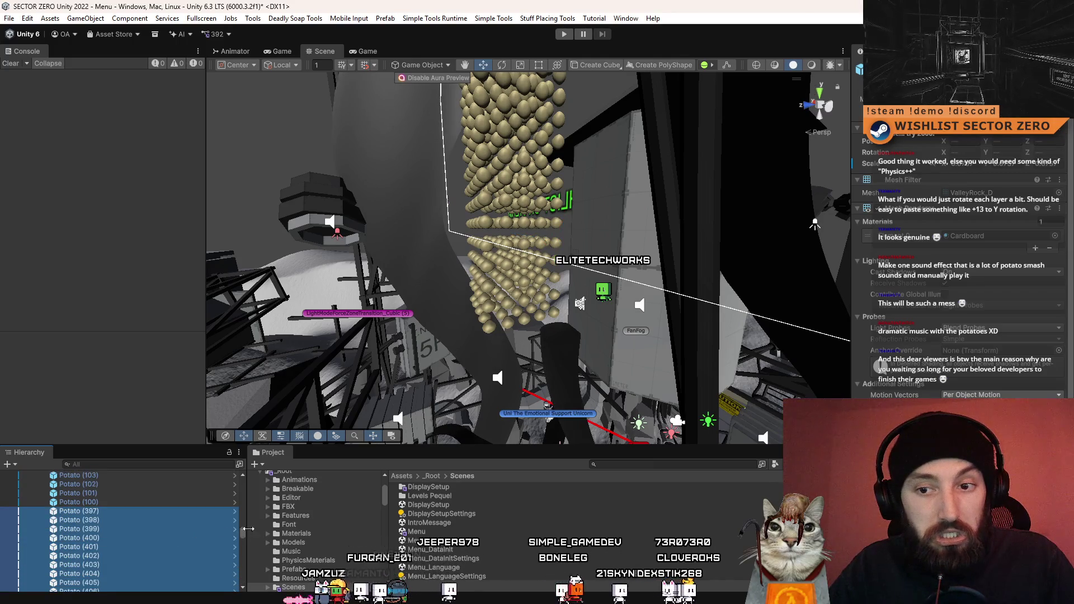
pyautogui.scroll(-3, 243, 536)
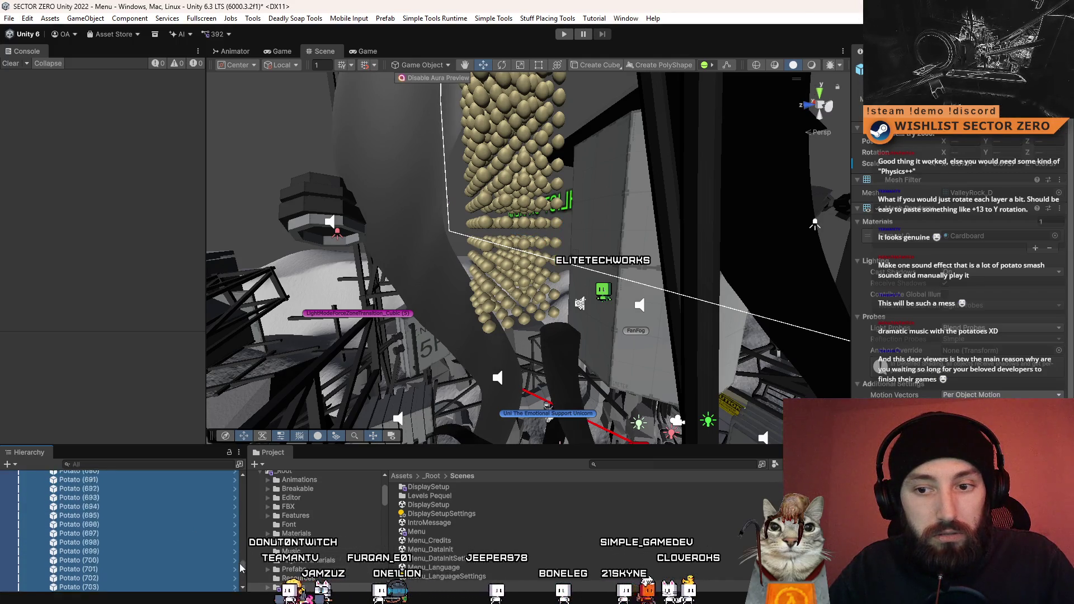
pyautogui.scroll(3, 239, 536)
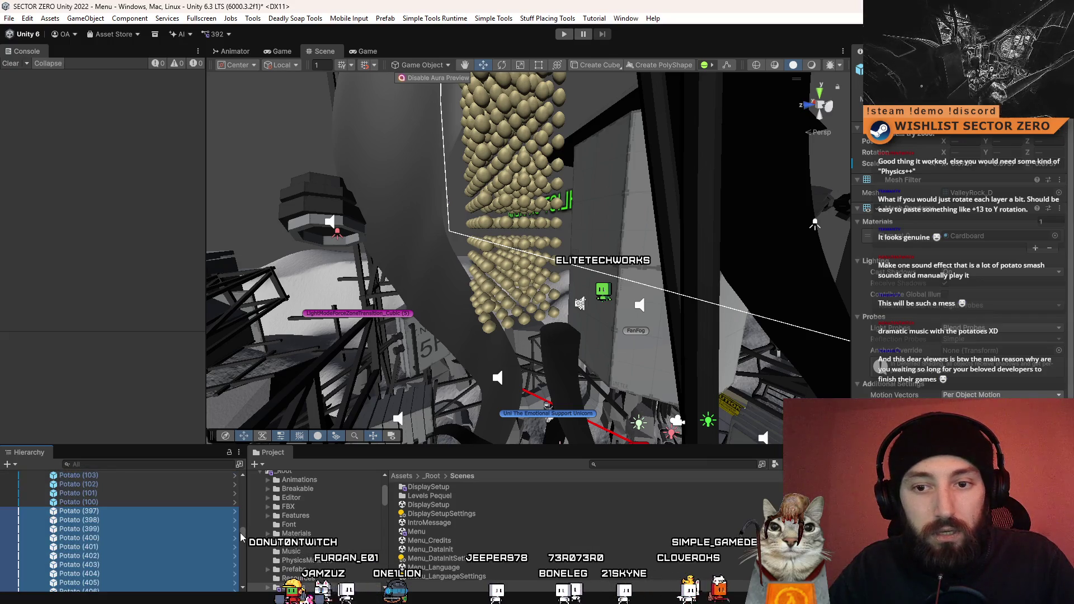
pyautogui.moveTo(507, 313)
pyautogui.mouseDown()
pyautogui.moveTo(637, 366)
pyautogui.moveTo(516, 399)
pyautogui.moveTo(390, 343)
pyautogui.moveTo(388, 357)
pyautogui.moveTo(556, 345)
pyautogui.moveTo(384, 253)
pyautogui.moveTo(451, 295)
pyautogui.moveTo(549, 296)
pyautogui.mouseUp()
pyautogui.press('f')
# Move the duplicated potato set up into the existing stack using Global handles.
pyautogui.scroll(3, 236, 513)
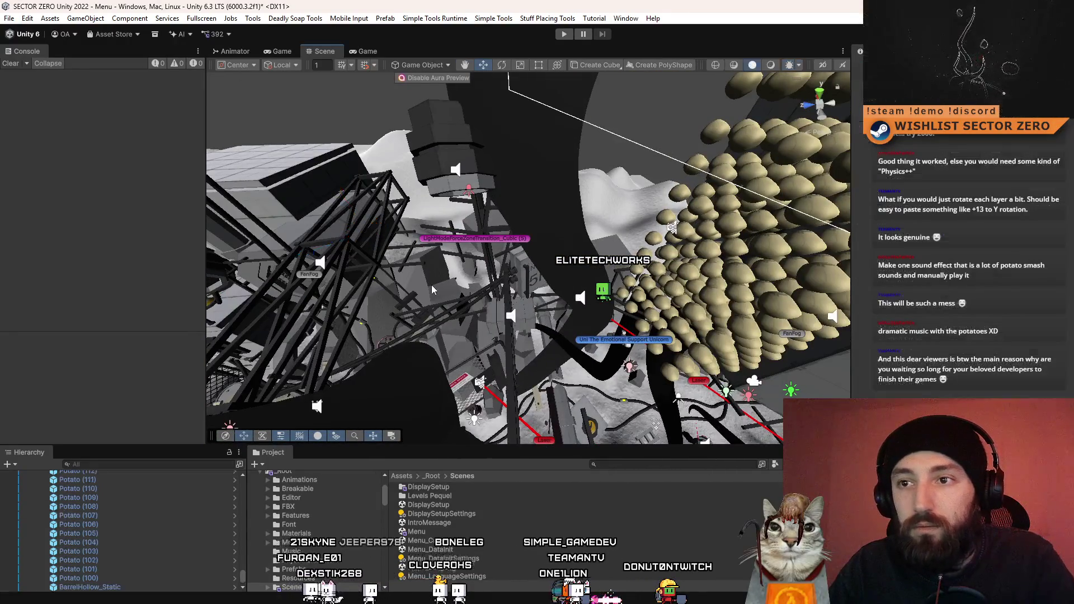
pyautogui.moveTo(414, 341); pyautogui.dragTo(434, 353)
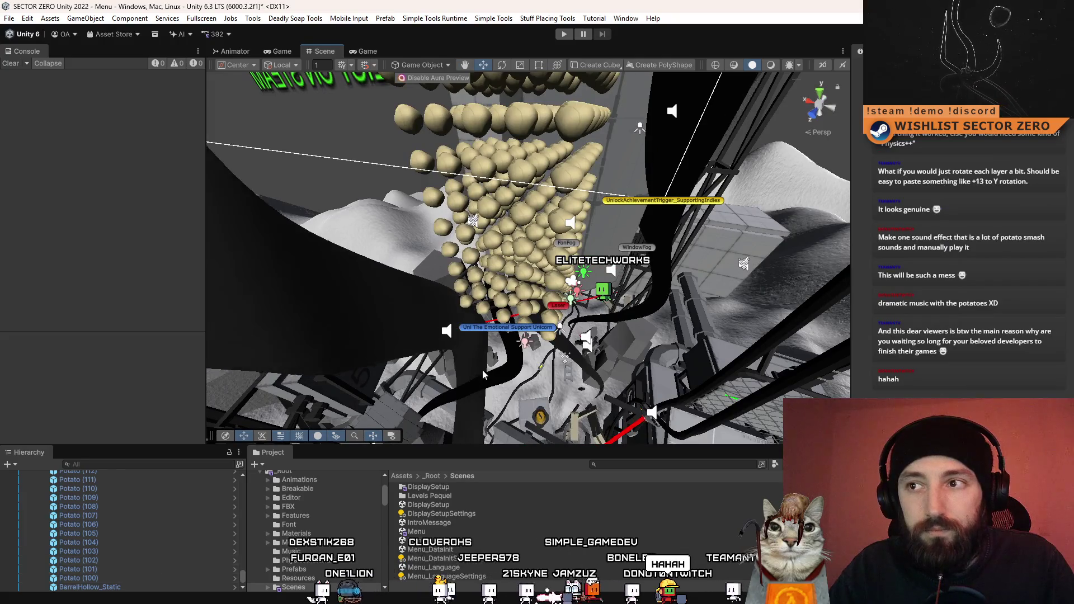
pyautogui.moveTo(482, 370)
pyautogui.mouseDown()
pyautogui.moveTo(415, 379)
pyautogui.moveTo(466, 274)
pyautogui.moveTo(465, 307)
pyautogui.moveTo(425, 296)
pyautogui.moveTo(570, 309)
pyautogui.moveTo(541, 339)
pyautogui.moveTo(551, 322)
pyautogui.moveTo(537, 313)
pyautogui.mouseUp()
pyautogui.click(398, 294)
pyautogui.press('x')
pyautogui.moveTo(492, 224); pyautogui.dragTo(476, 67)
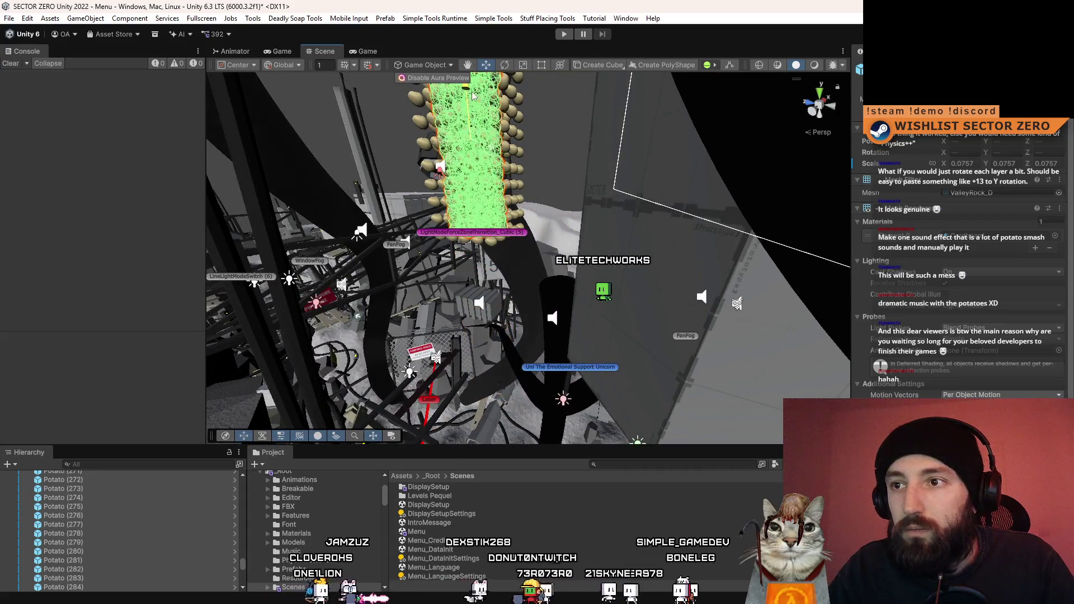
pyautogui.press('f')
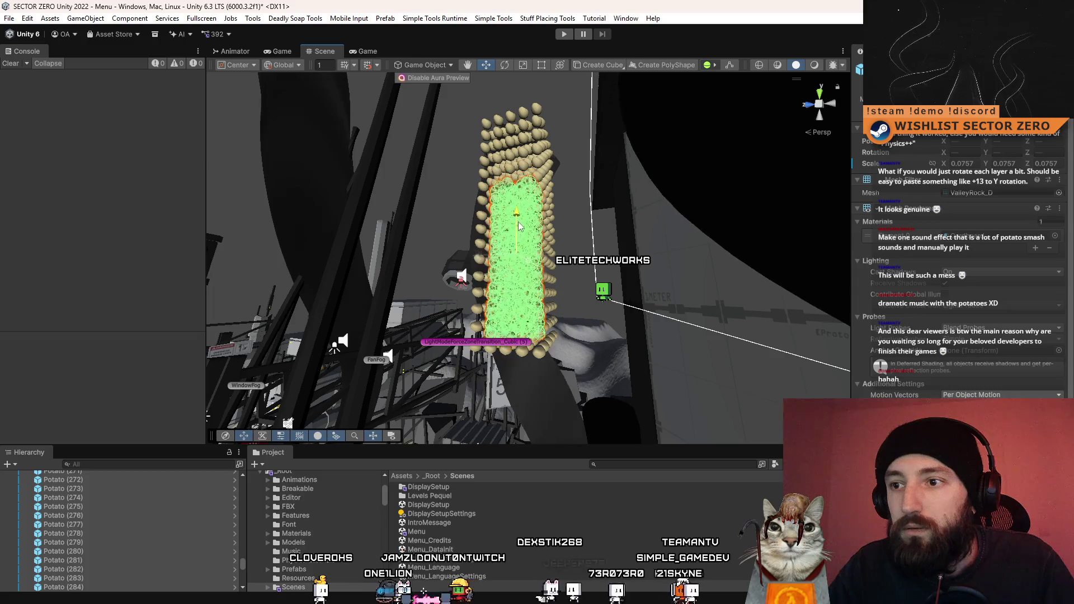
# Inspect the combined potato stack and select Potato (100) in the Hierarchy.
pyautogui.moveTo(515, 223); pyautogui.dragTo(585, 324)
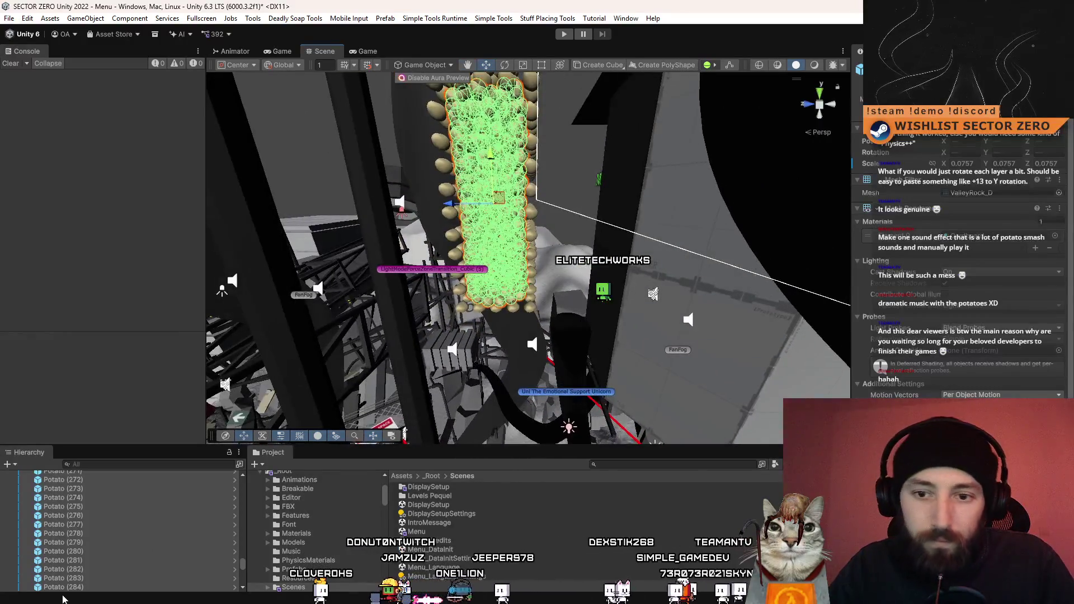
pyautogui.moveTo(244, 568)
pyautogui.mouseDown()
pyautogui.moveTo(246, 584)
pyautogui.moveTo(247, 532)
pyautogui.mouseUp()
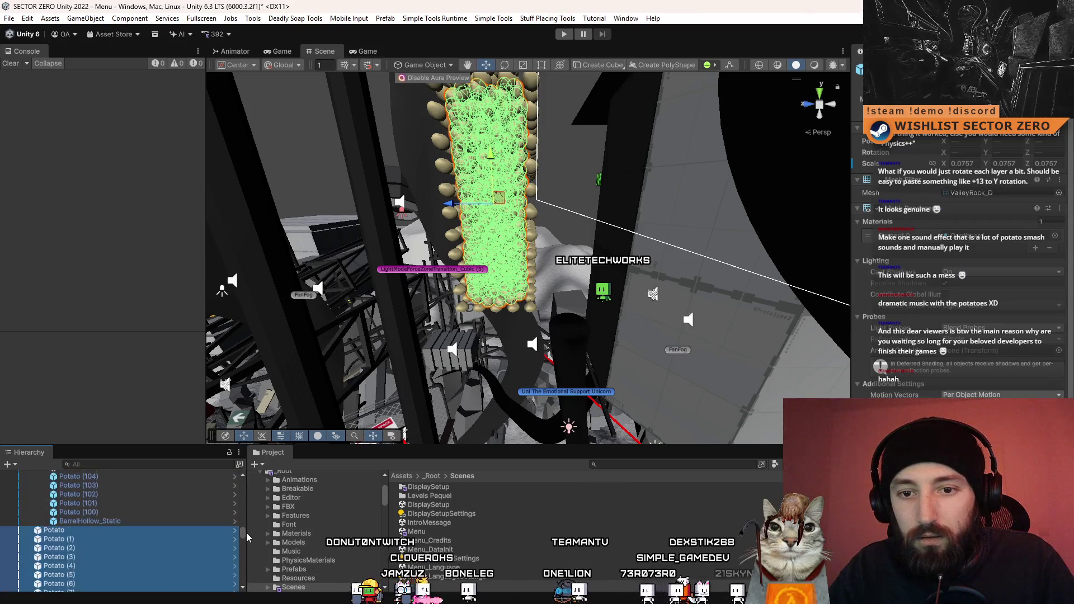
pyautogui.click(143, 513)
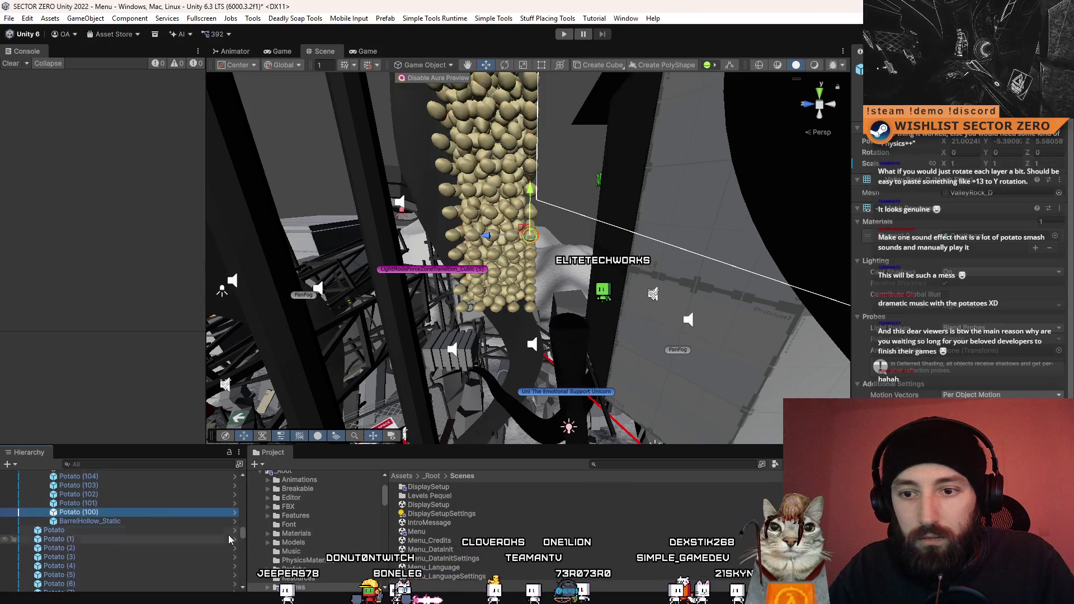
pyautogui.moveTo(245, 532); pyautogui.dragTo(241, 489)
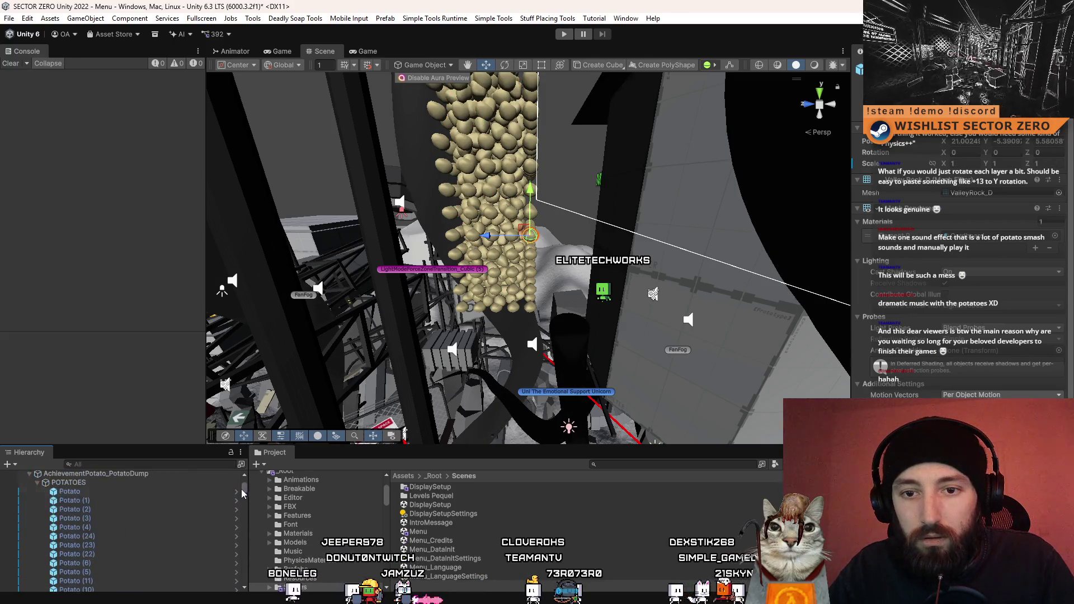
# Reparent the selected Potato rows directly under AchievementPotato_PotatoDump.
pyautogui.keyDown('shift'); pyautogui.click(114, 491); pyautogui.keyUp('shift')
pyautogui.moveTo(114, 492); pyautogui.dragTo(125, 474)
pyautogui.click(127, 474)
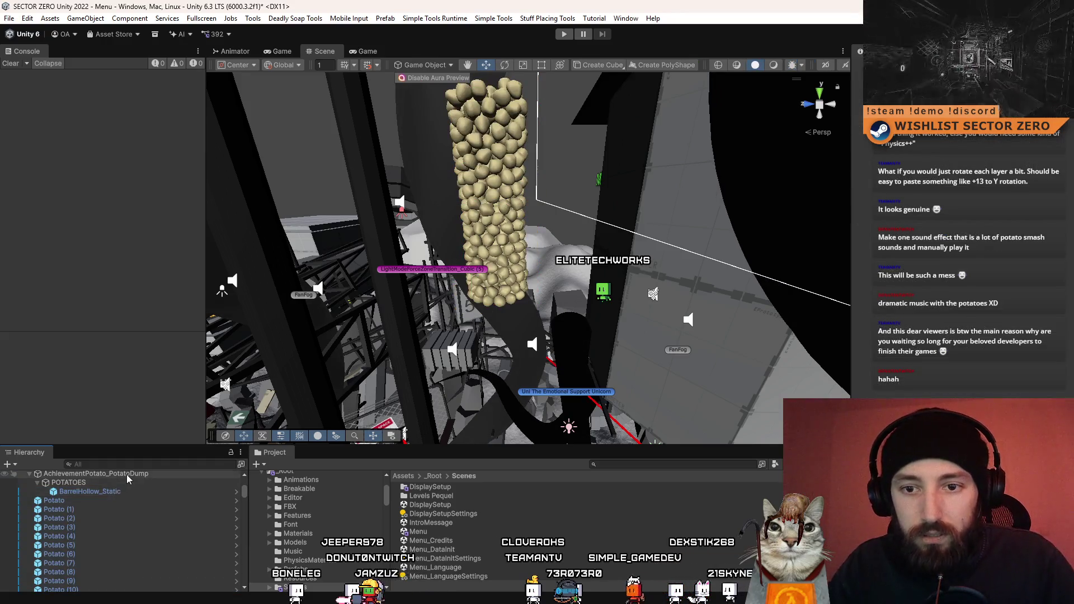
# Move BarrelHollow_Static out of the POTATOES group to the scene root.
pyautogui.scroll(3, 154, 504)
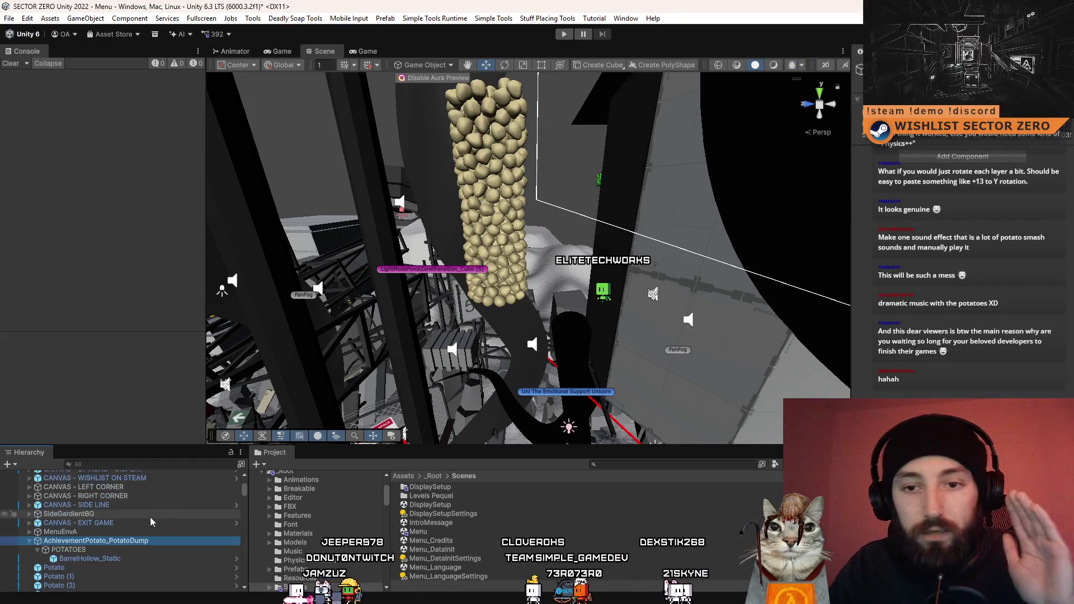
pyautogui.click(99, 548)
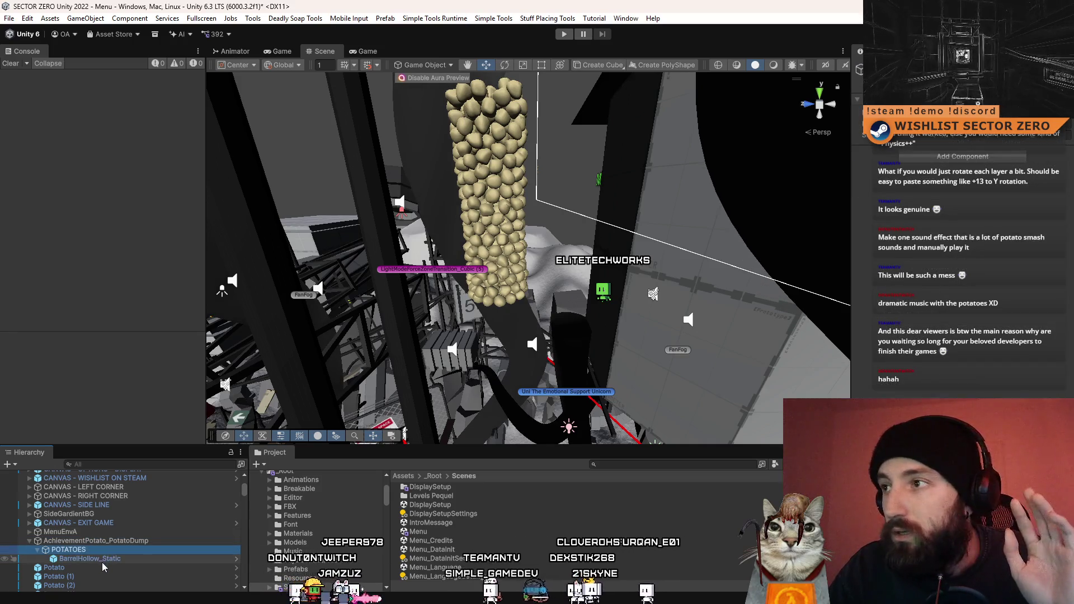
pyautogui.click(103, 560)
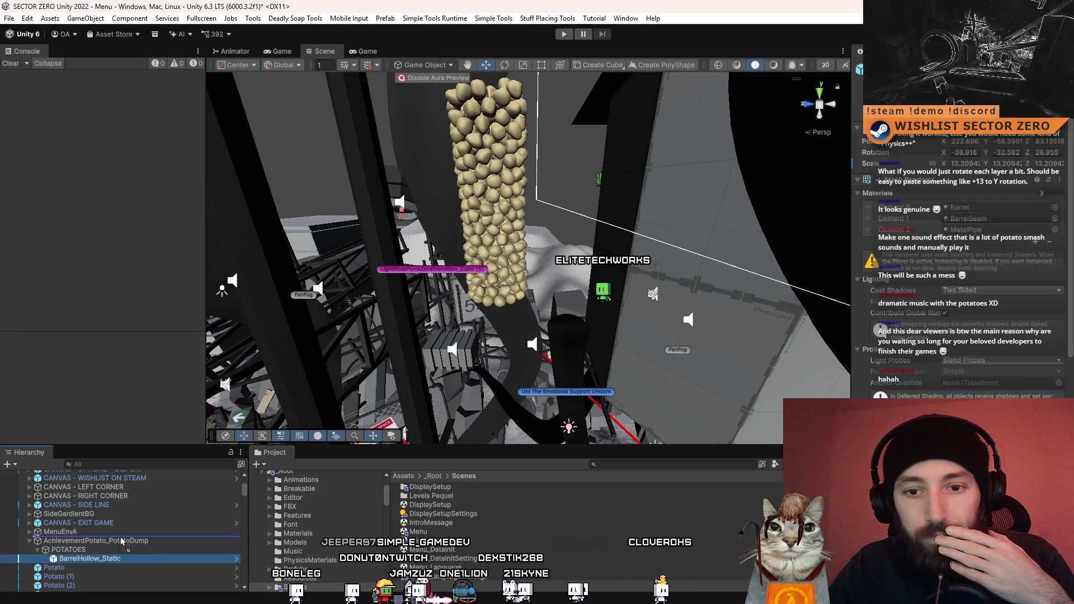
pyautogui.moveTo(122, 541); pyautogui.dragTo(122, 541)
pyautogui.click(112, 550)
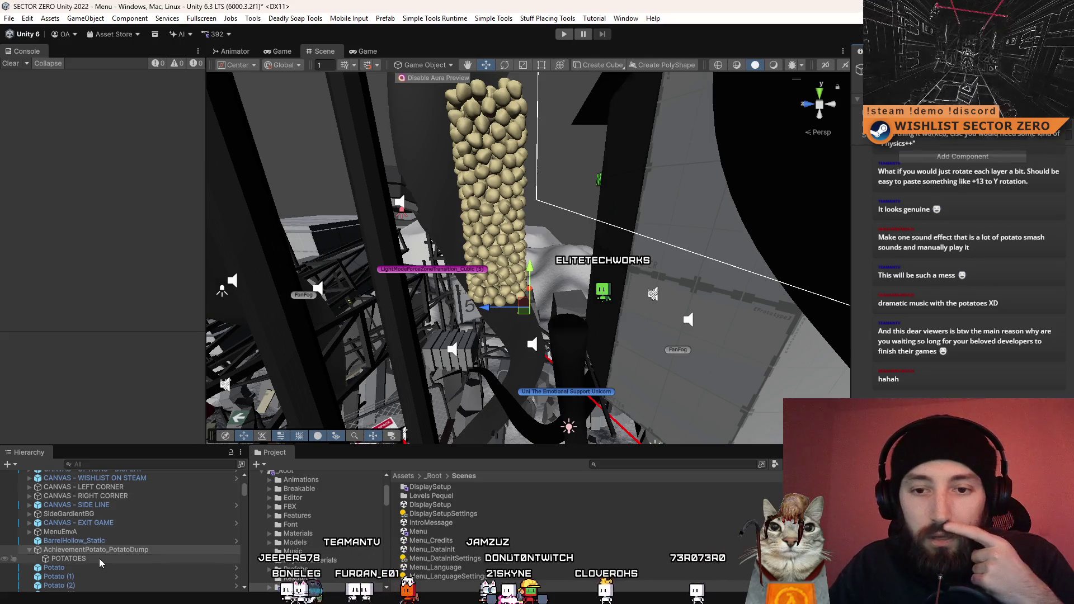
pyautogui.click(81, 559)
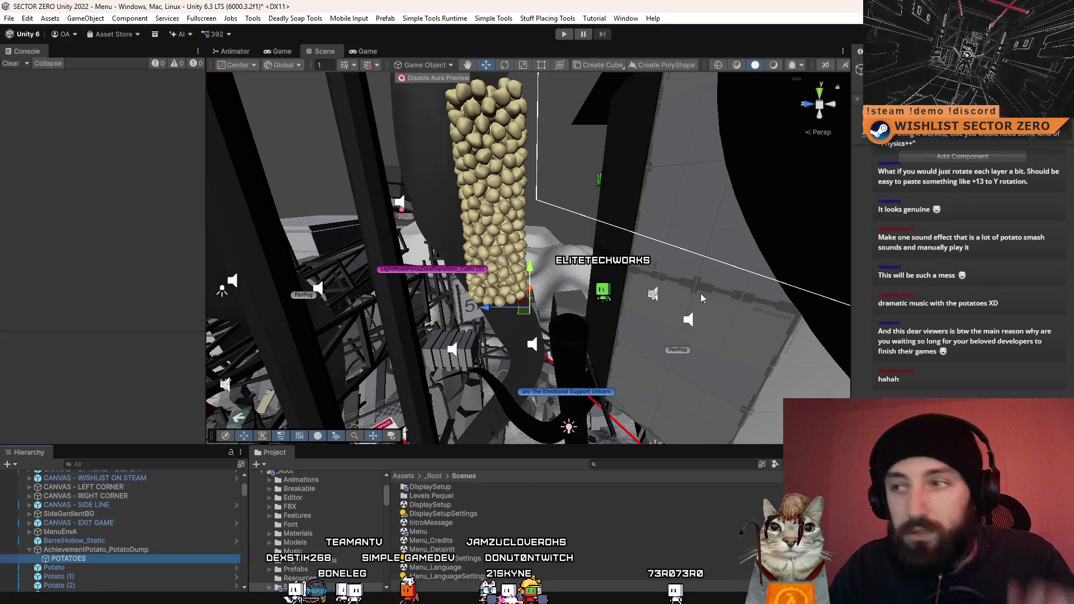
pyautogui.click(111, 550)
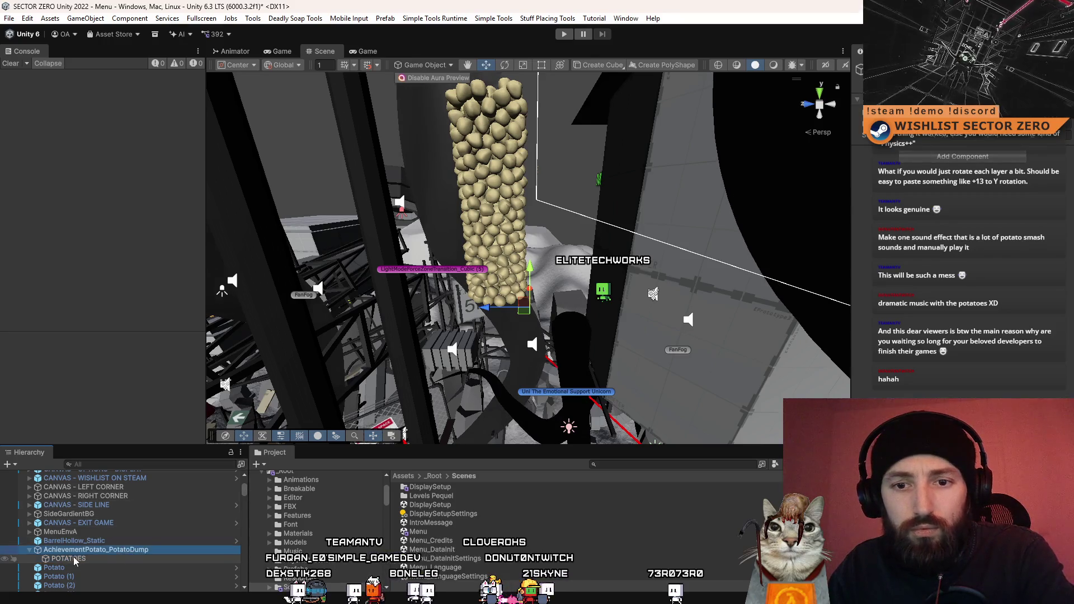